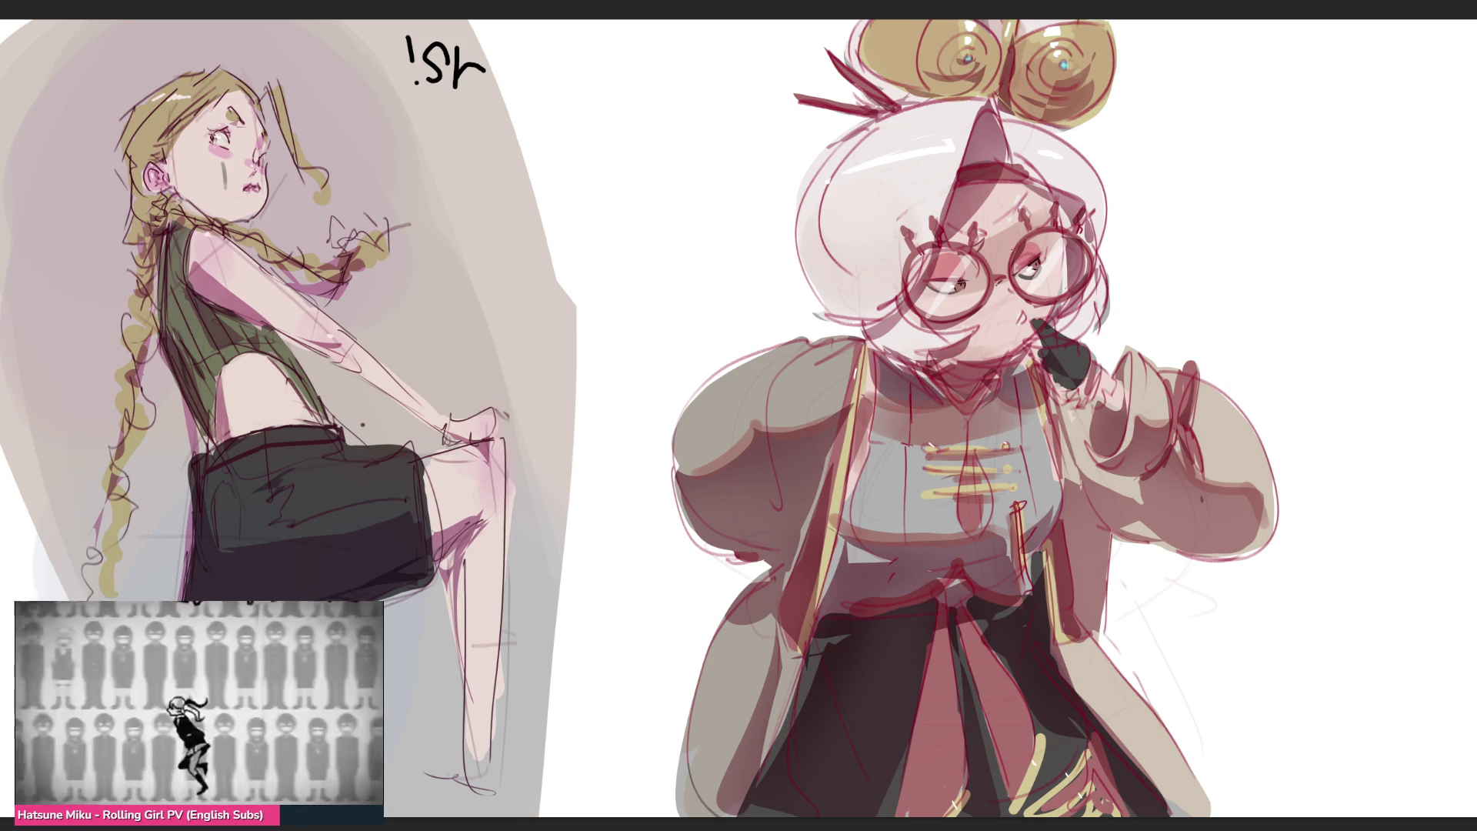
Add two small reddish blush marks on the cheek beneath the round glasses
drag(1000, 291, 1007, 303)
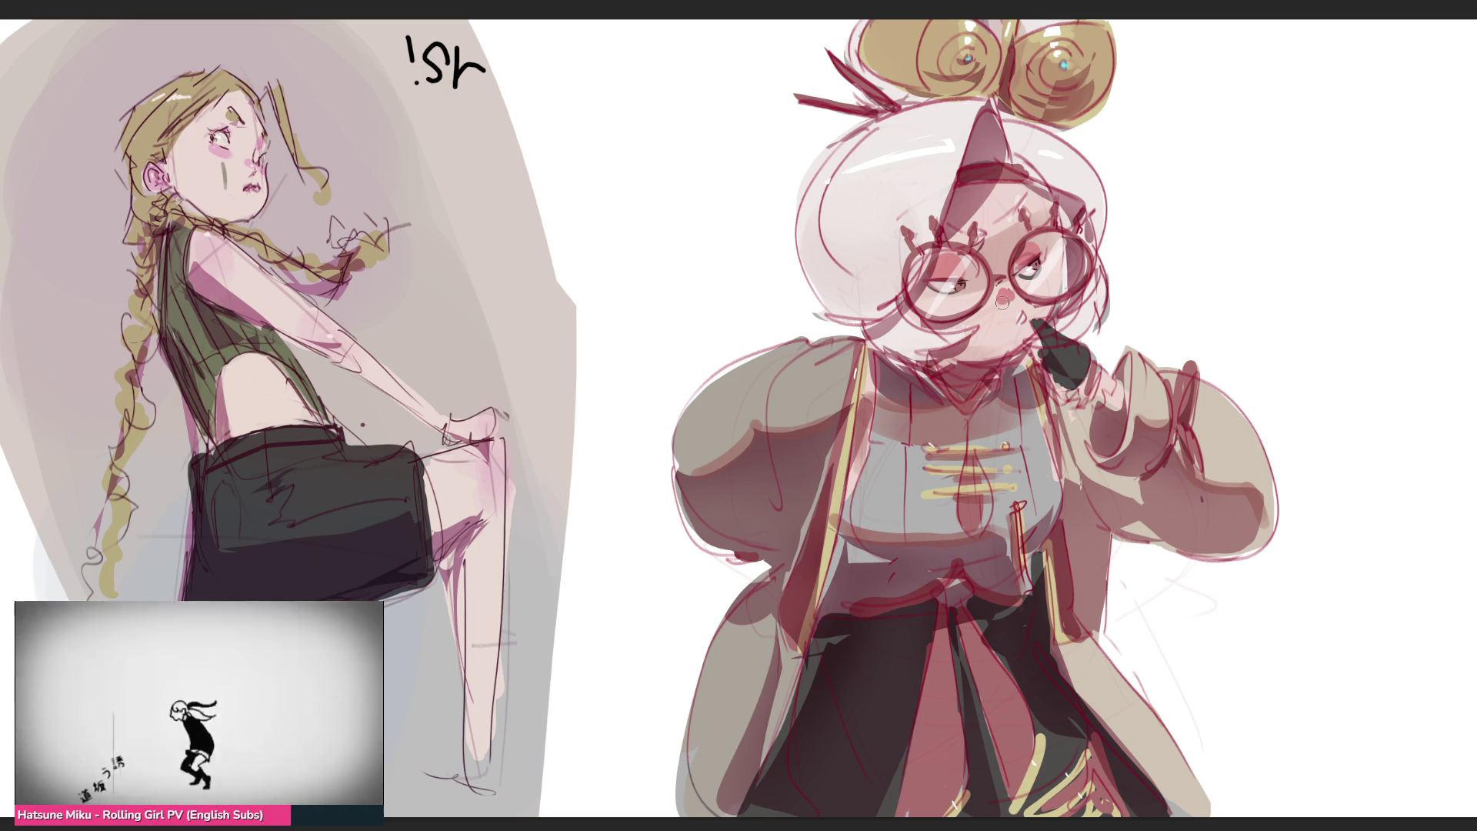
drag(1002, 304, 1006, 294)
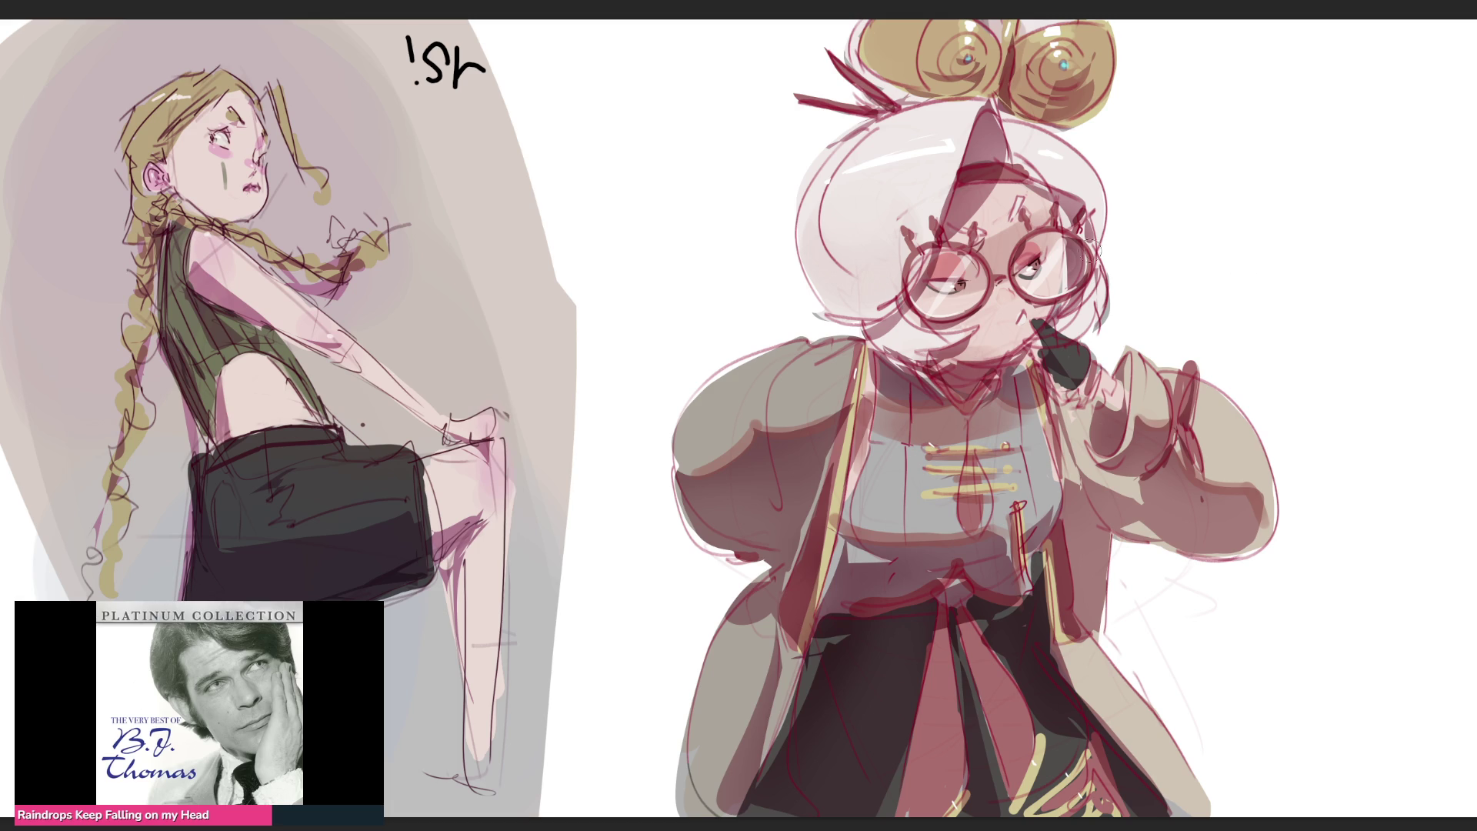
Paint a large translucent brown shape over the right character and trim its left and right edges tidy
drag(1128, 254, 855, 197)
drag(854, 254, 914, 651)
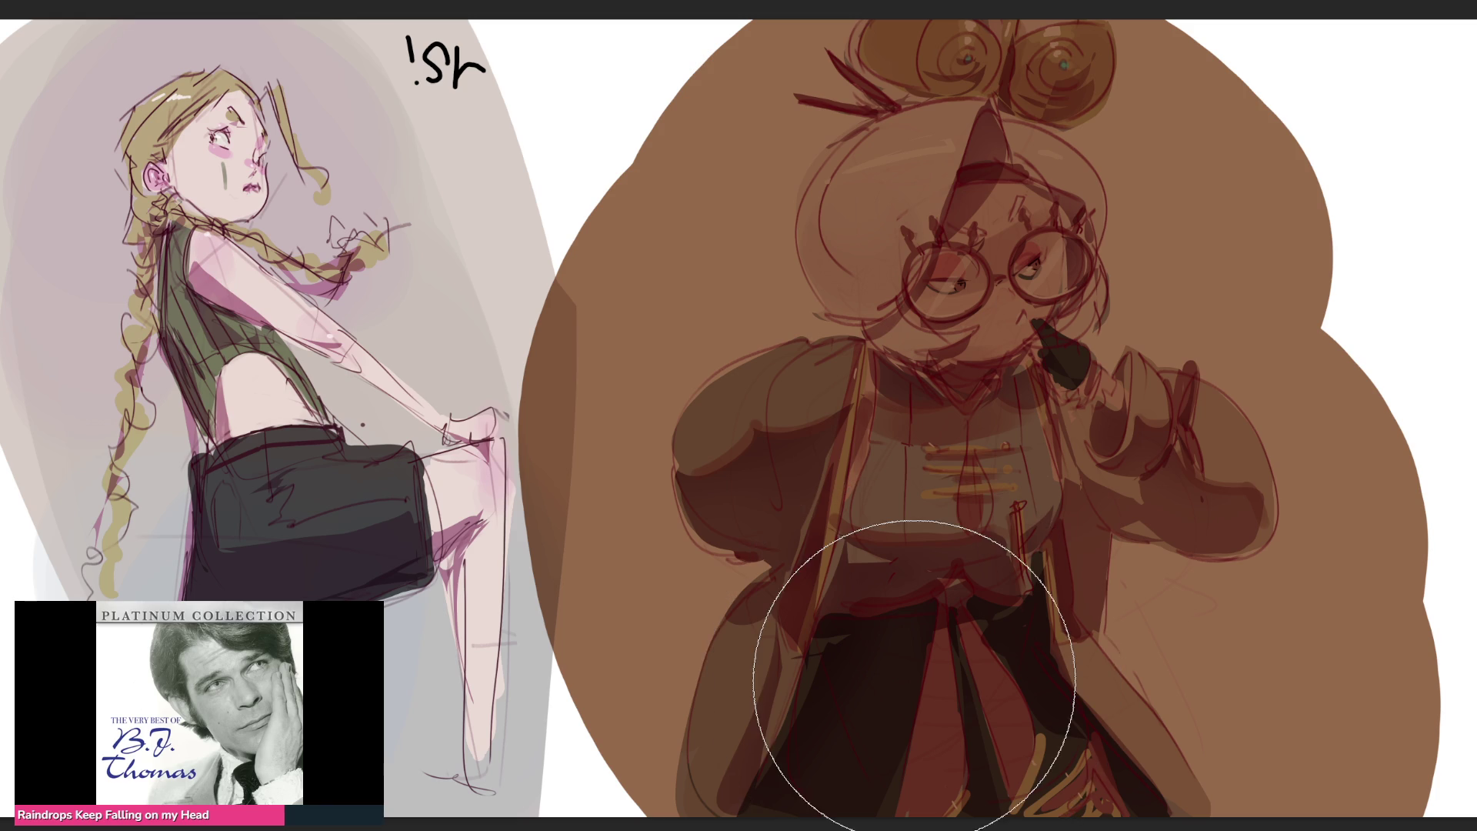
drag(423, 191, 398, 554)
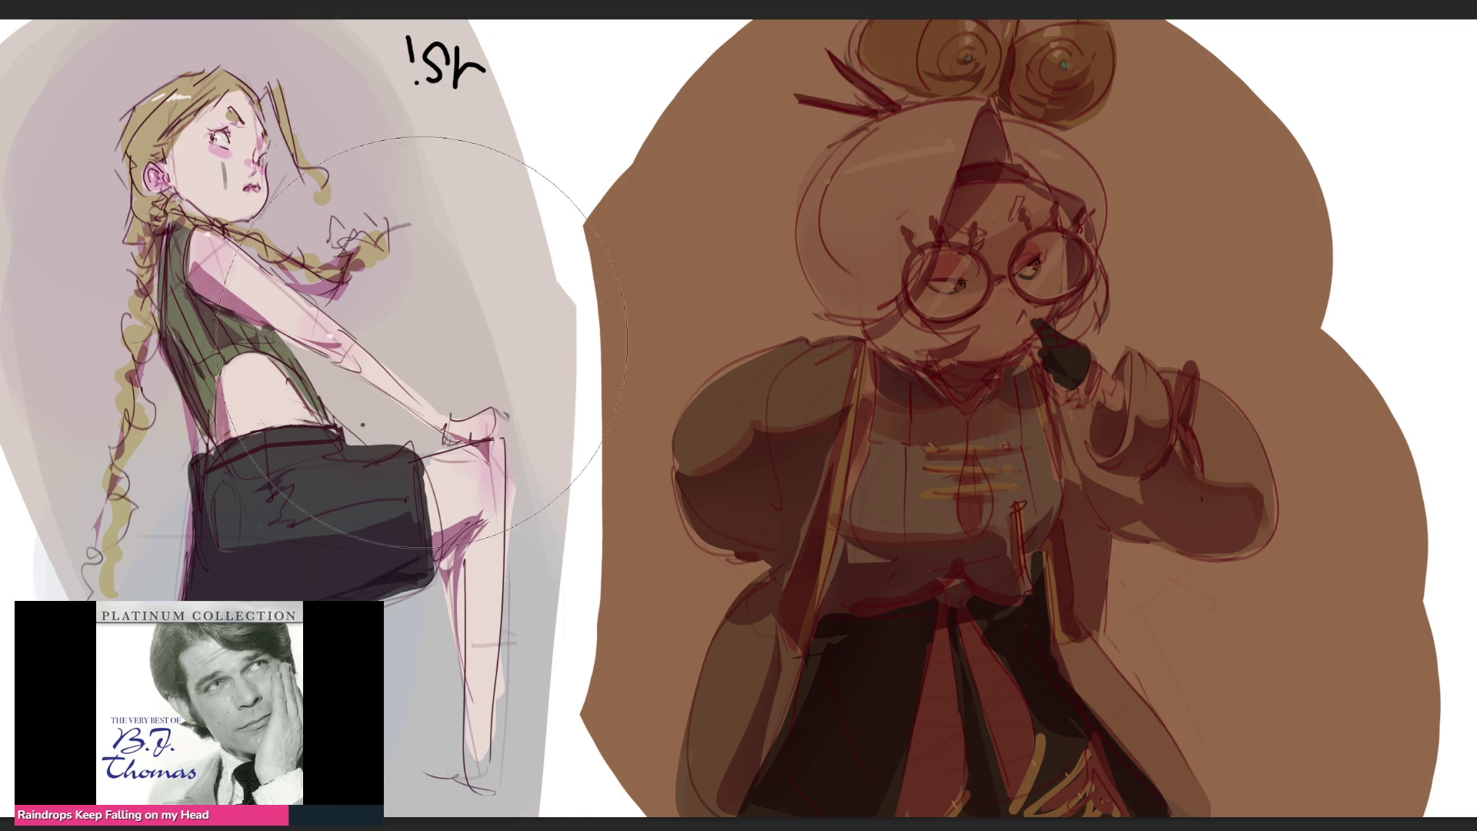
drag(1270, 110, 1286, 808)
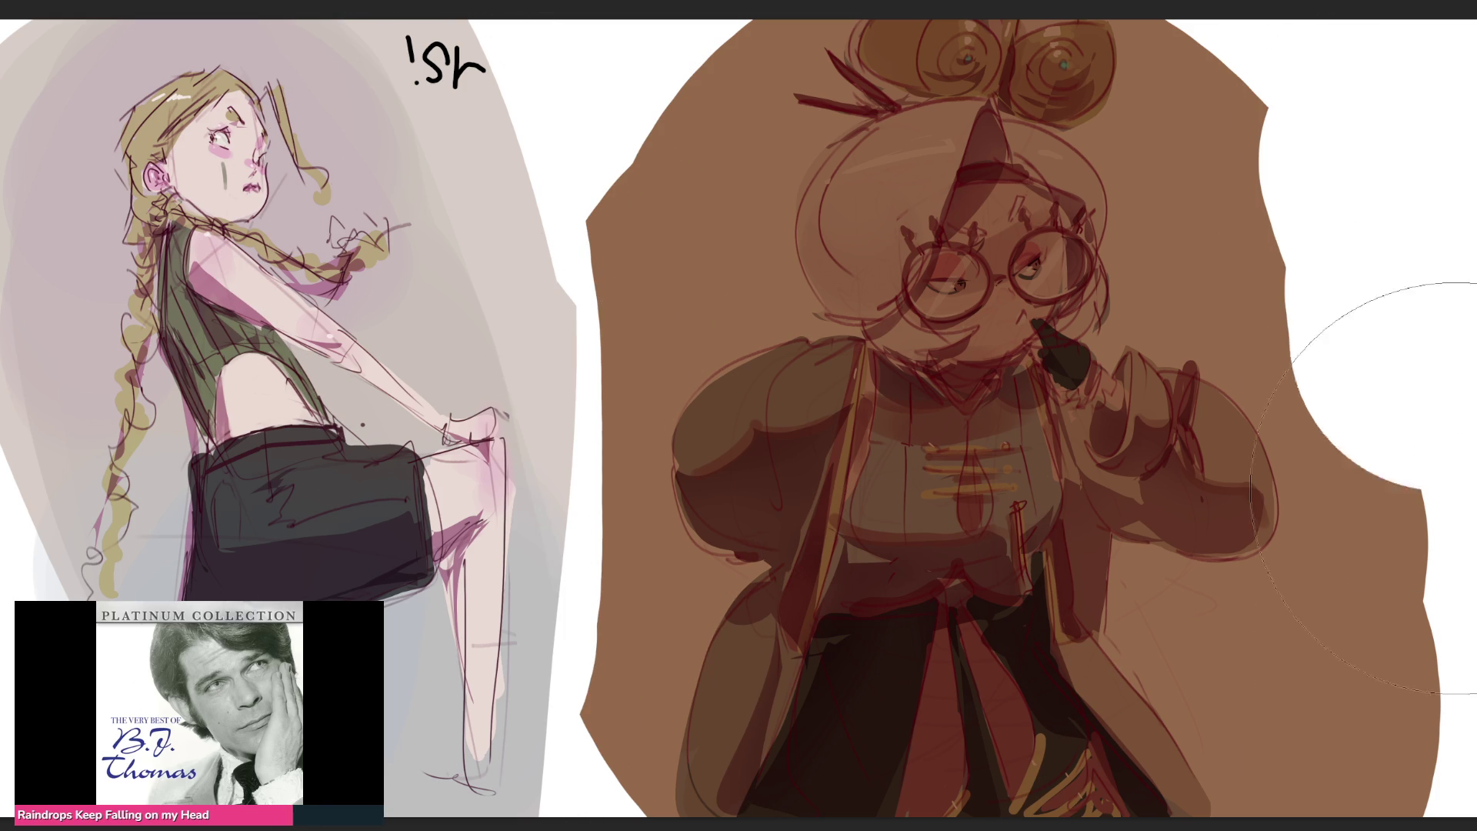
drag(1125, 69, 1122, 601)
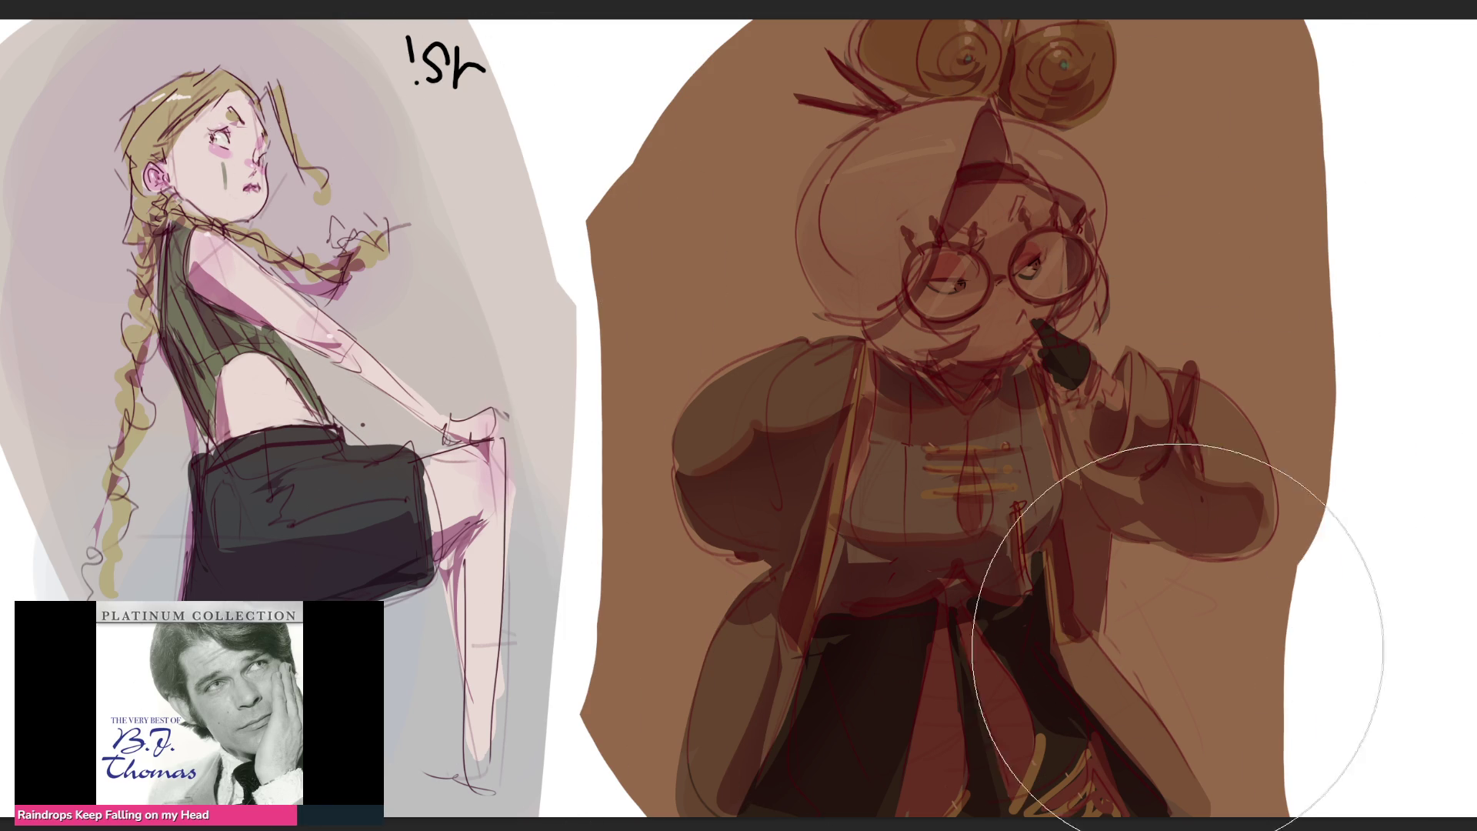
drag(748, 69, 796, 127)
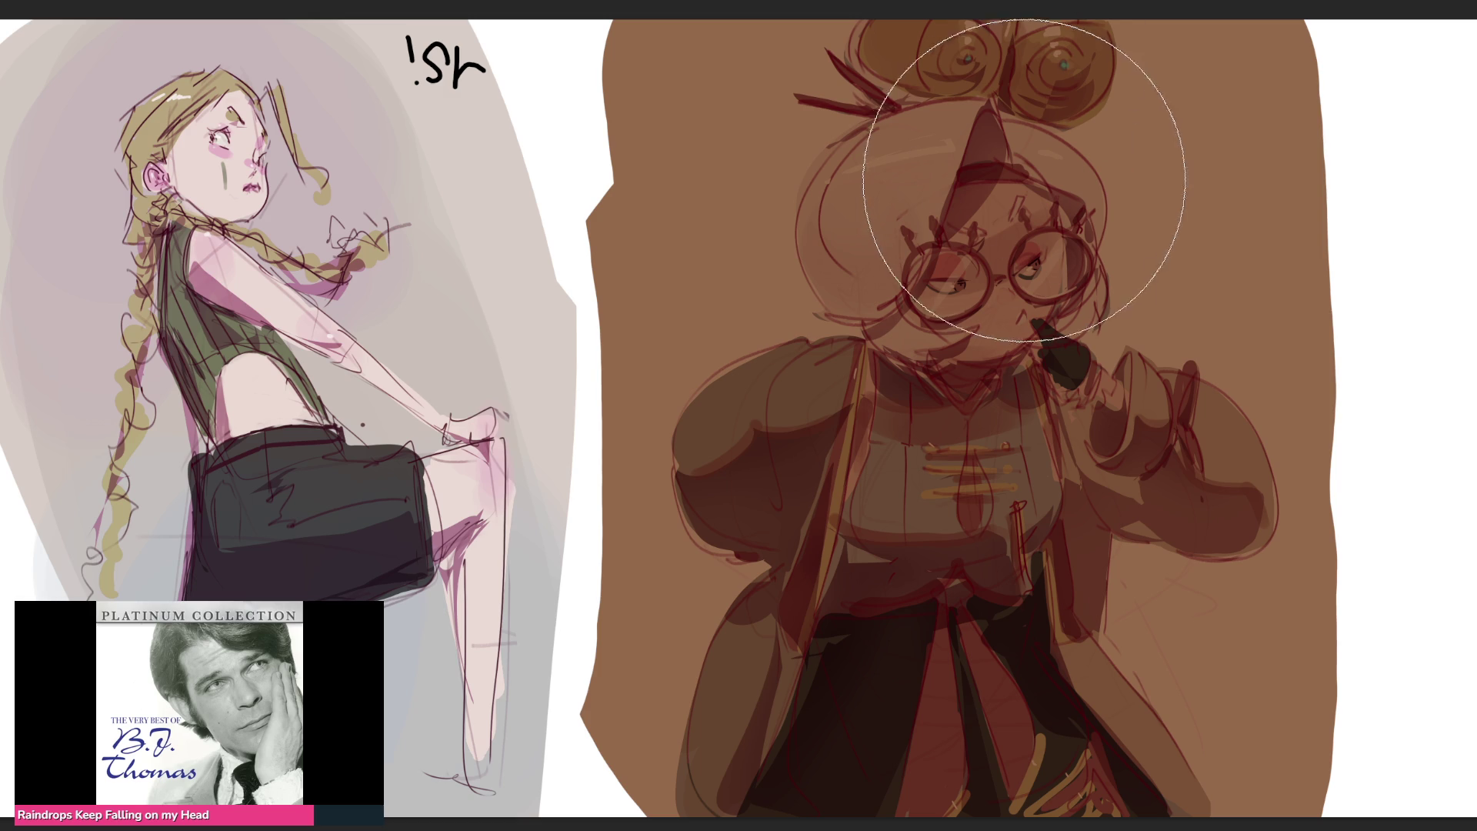
Airbrush teal over the head, blue and red over the lower robe, pink over the face and sleeve, then undo the last tint
mouse_move(883, 224)
mouse_down()
mouse_move(1143, 254)
mouse_move(962, 166)
mouse_up()
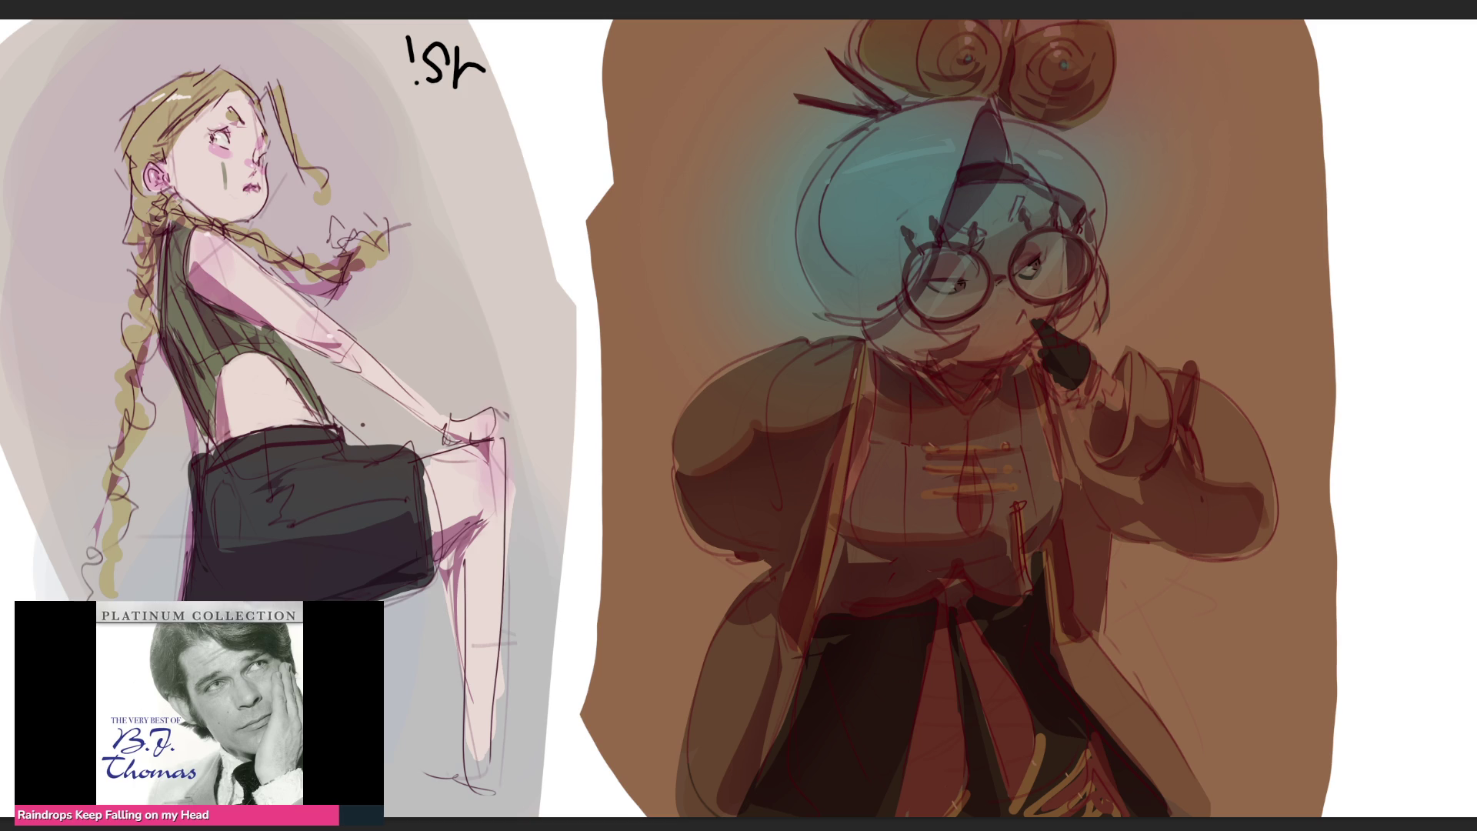
mouse_move(1270, 774)
mouse_down()
mouse_move(781, 728)
mouse_move(1016, 813)
mouse_up()
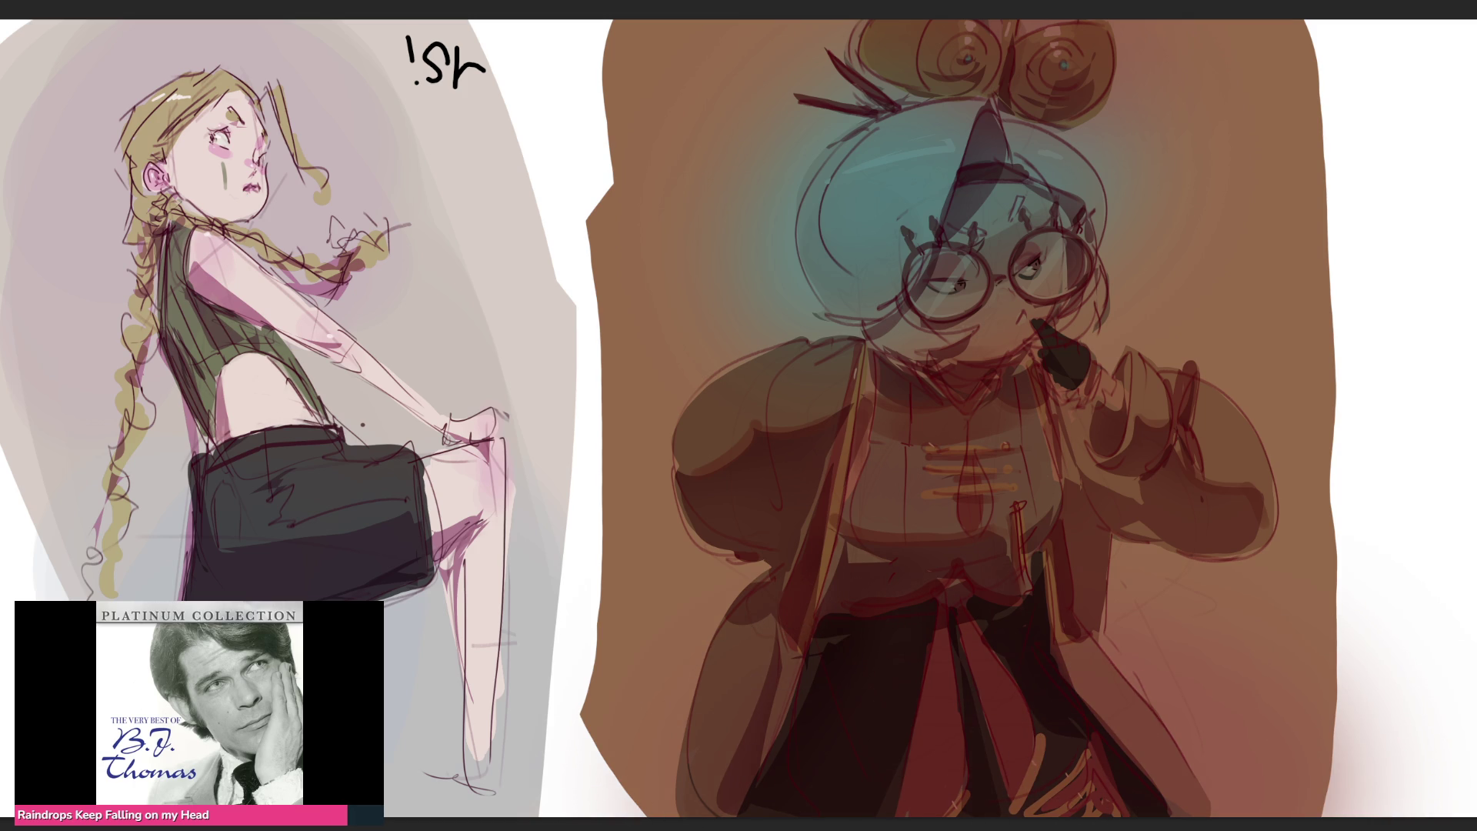
mouse_move(743, 709)
mouse_down()
mouse_move(837, 778)
mouse_move(1362, 670)
mouse_up()
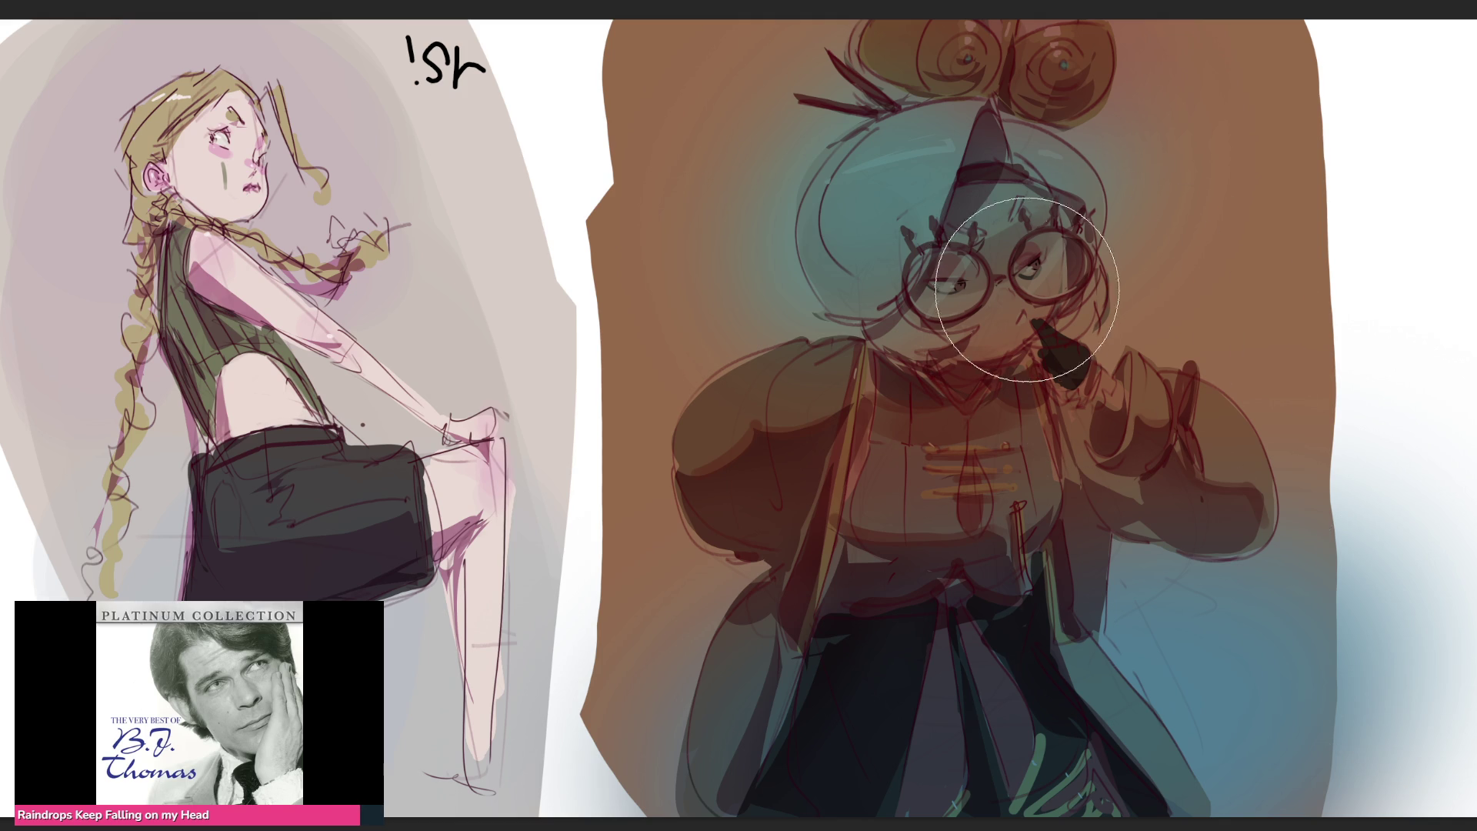
drag(1122, 244, 995, 500)
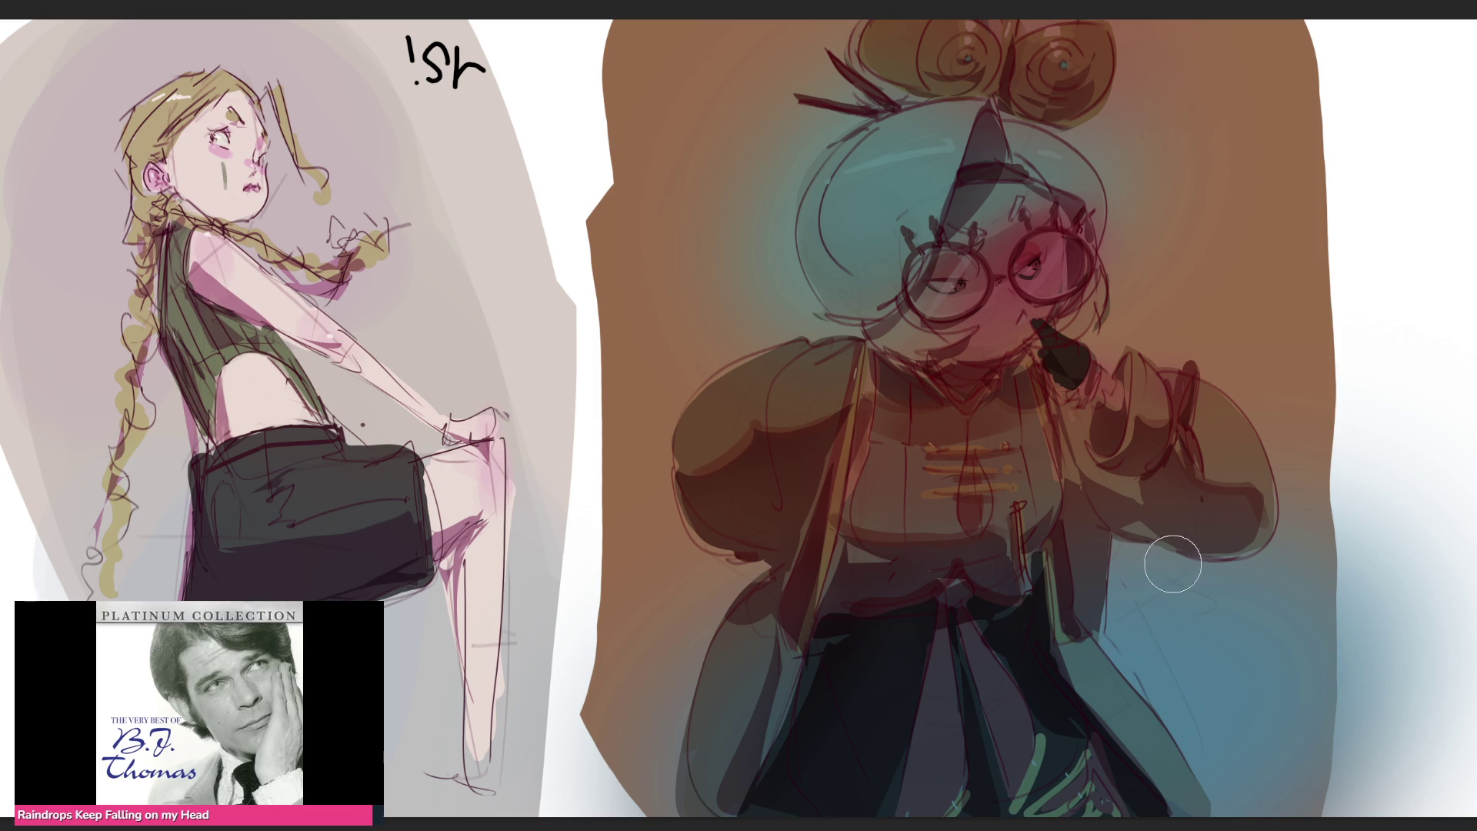
drag(990, 429, 1303, 446)
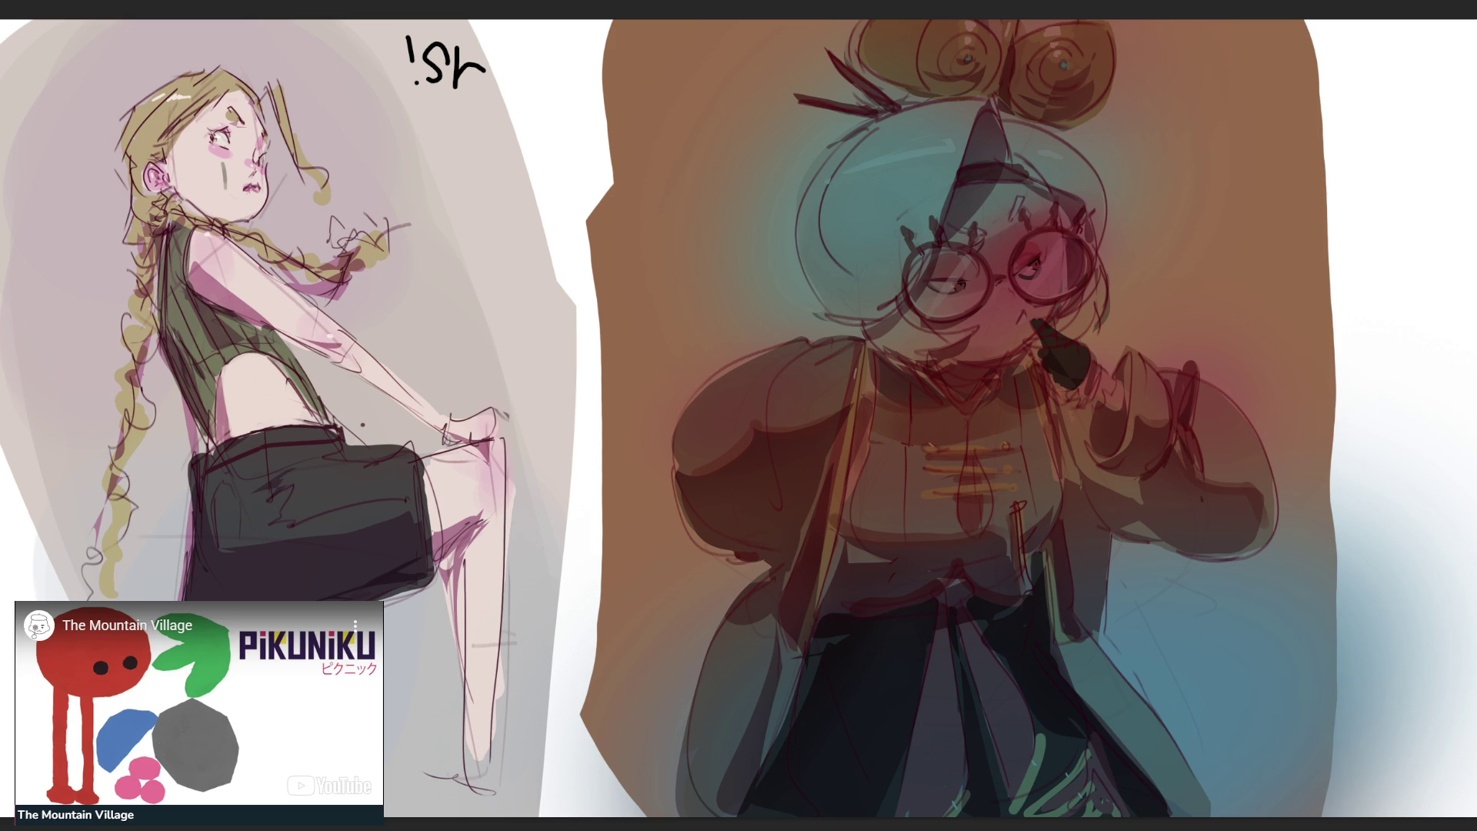
key(ctrl+z)
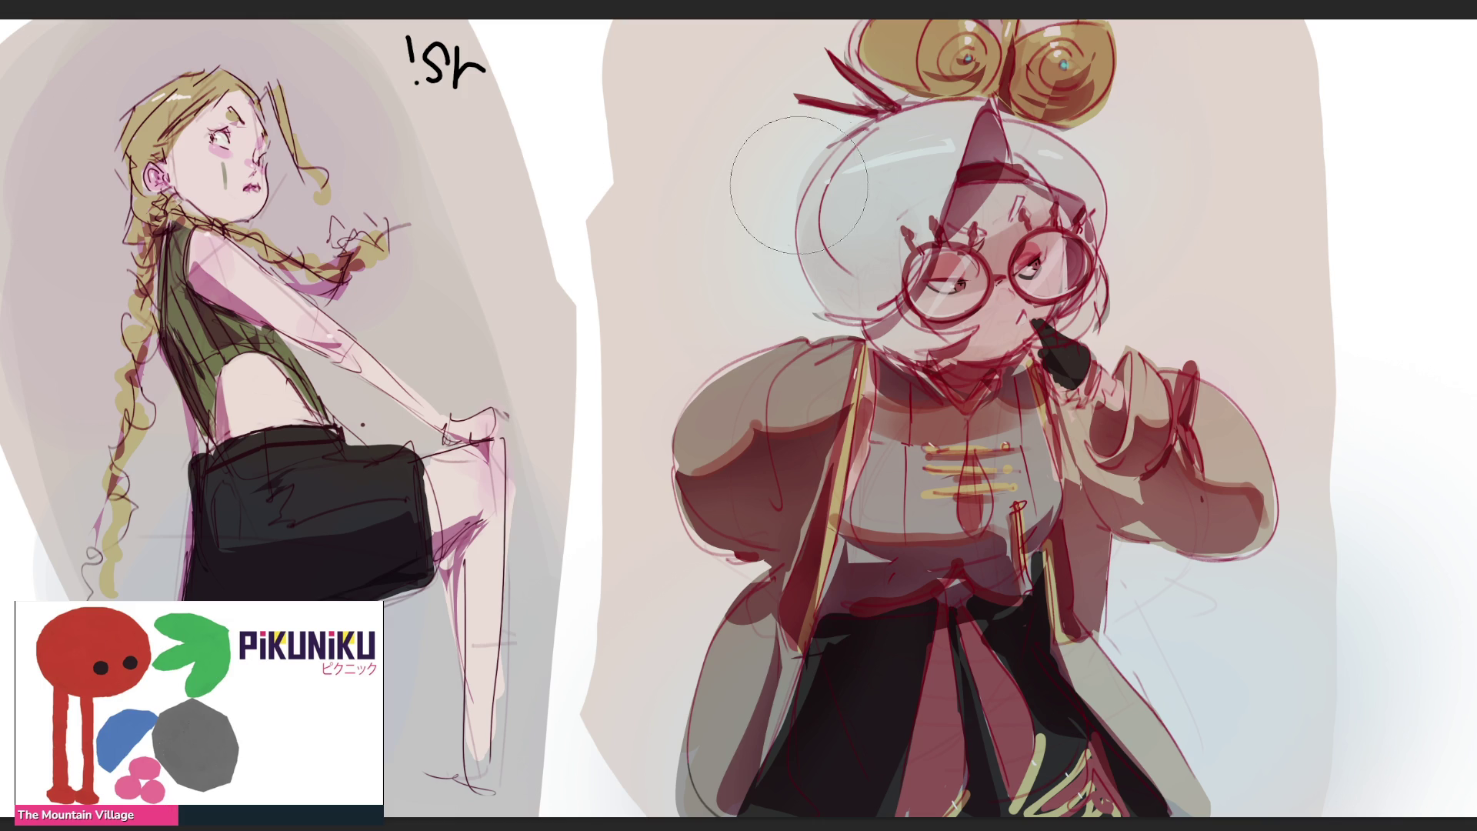
Enlarge the brush before further airbrushing
key(bracketright)
key(bracketright)
key(bracketright)
key(bracketright)
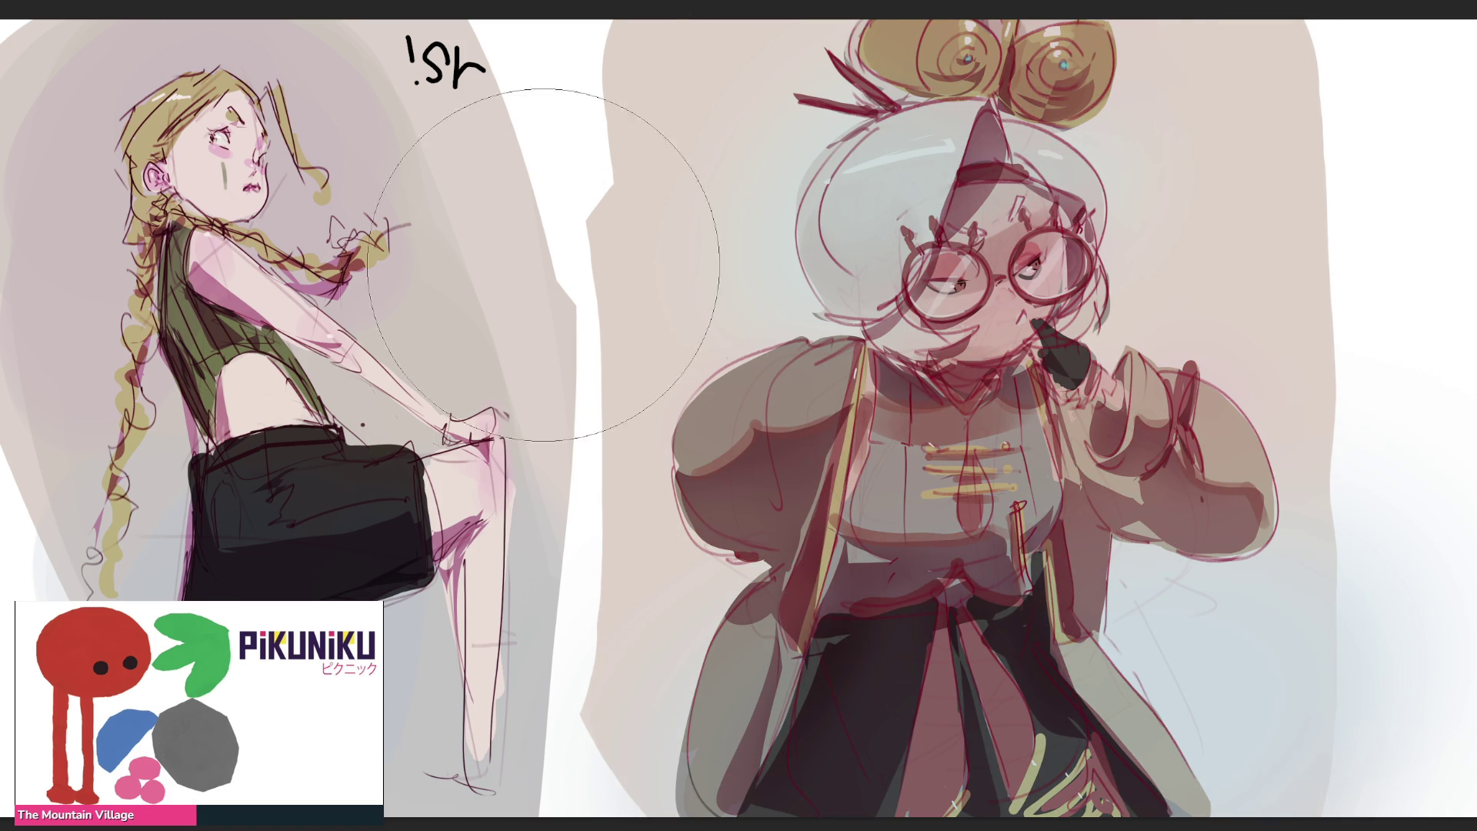
Repaint the left figure's shorts near black with a smaller brush, then start a letter between the figures
drag(267, 508, 381, 497)
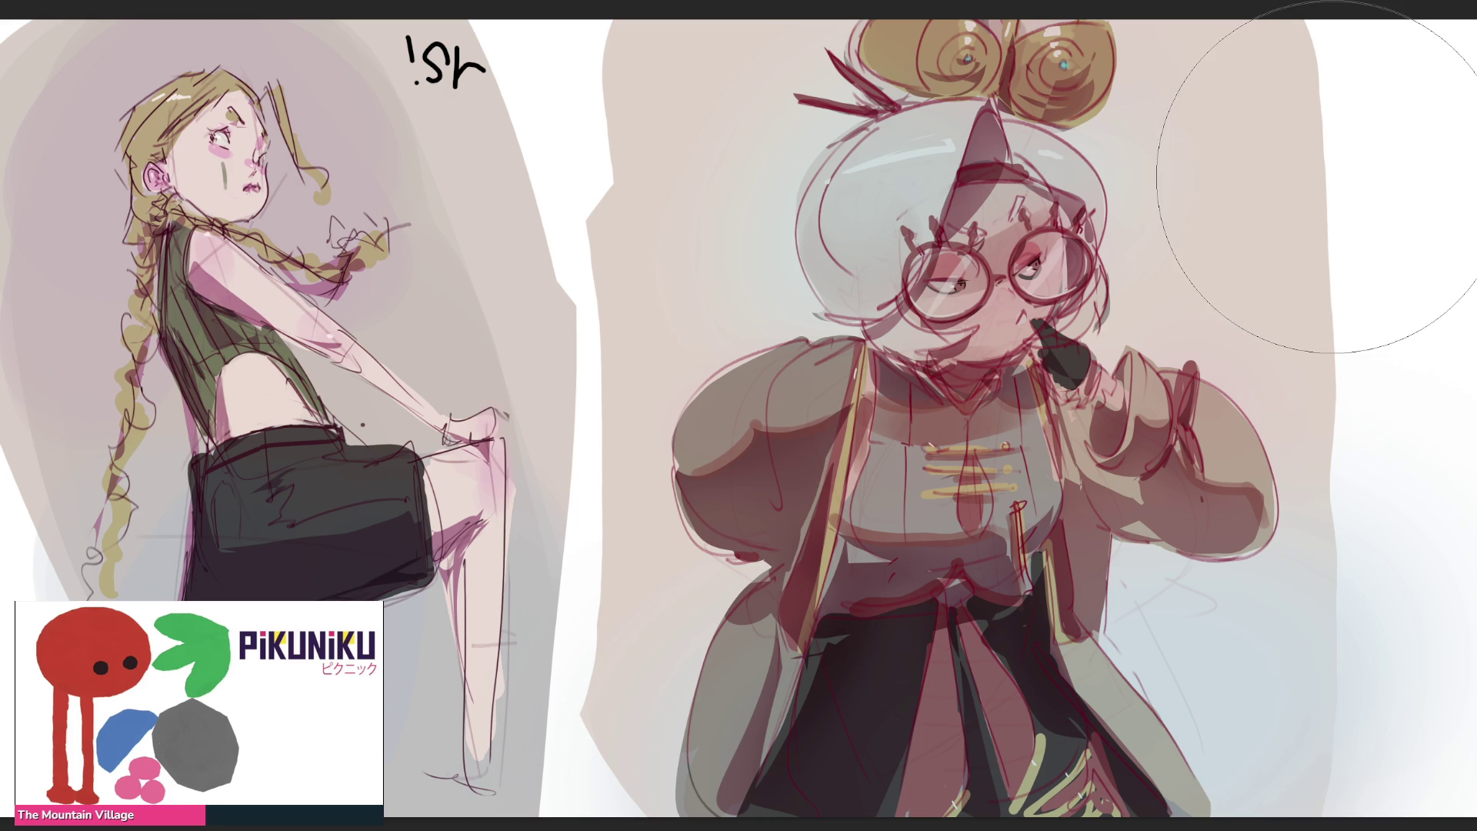
key(bracketleft)
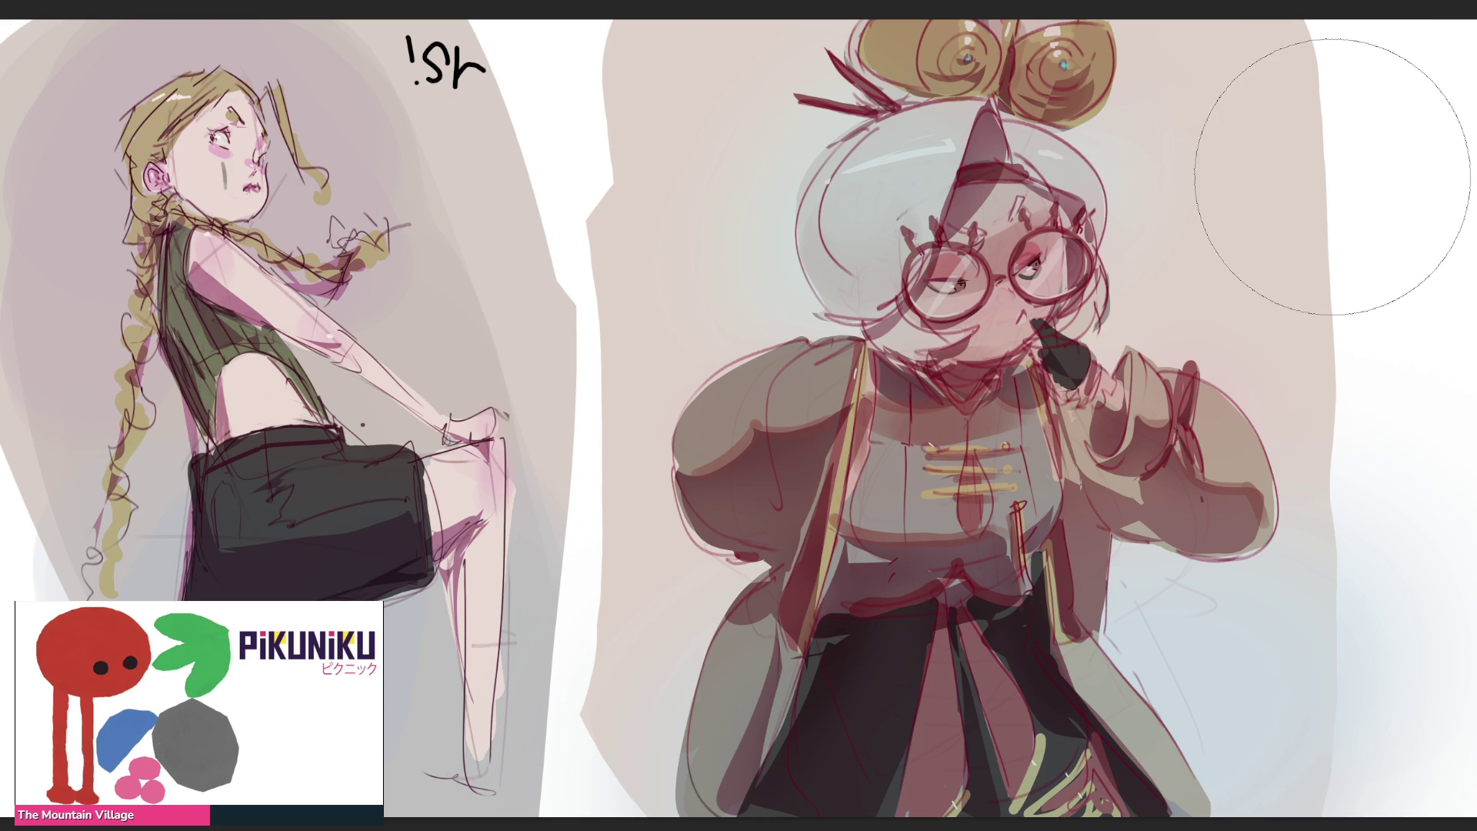
key(bracketleft)
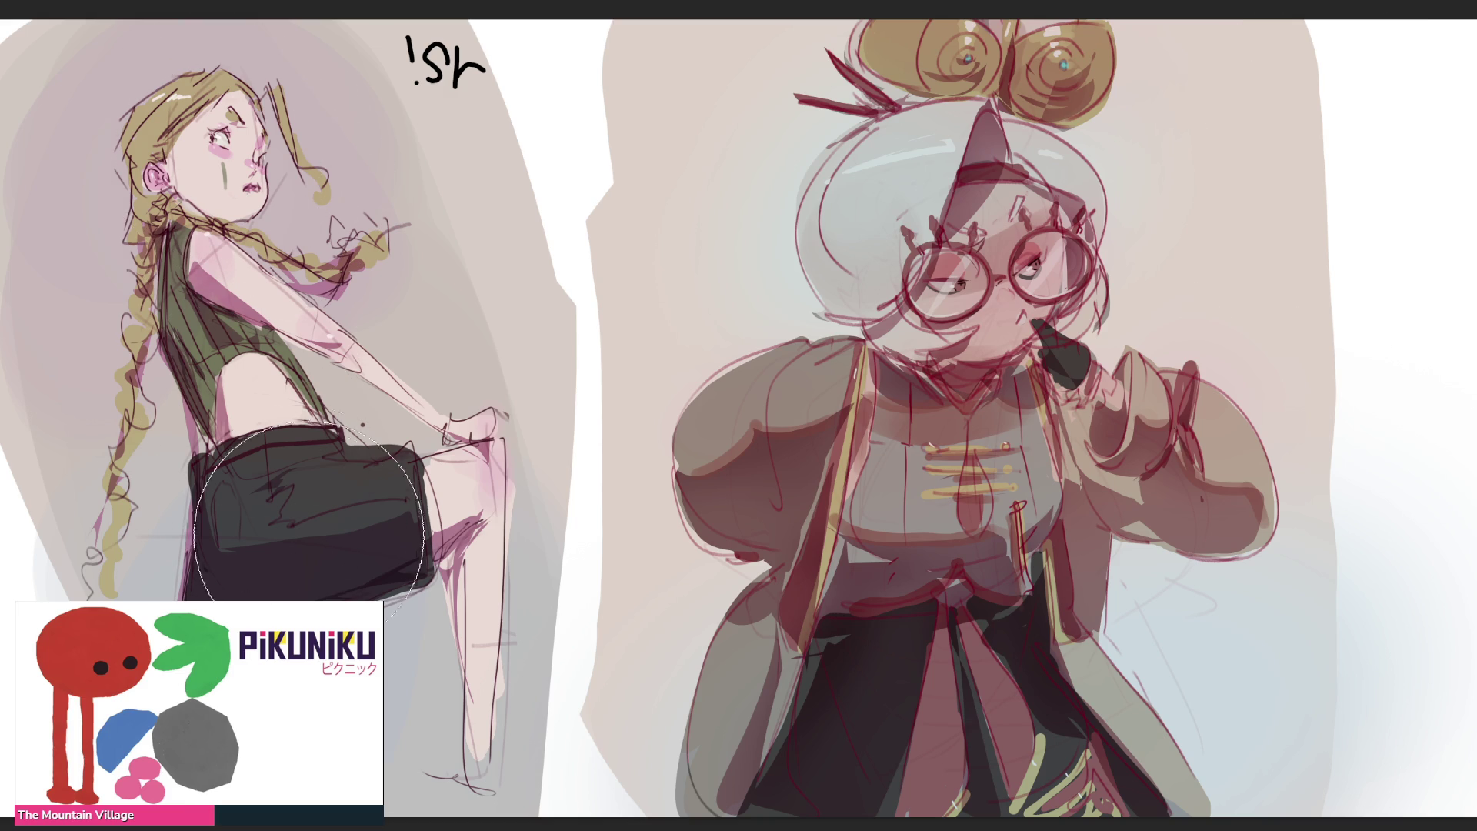
drag(304, 507, 434, 517)
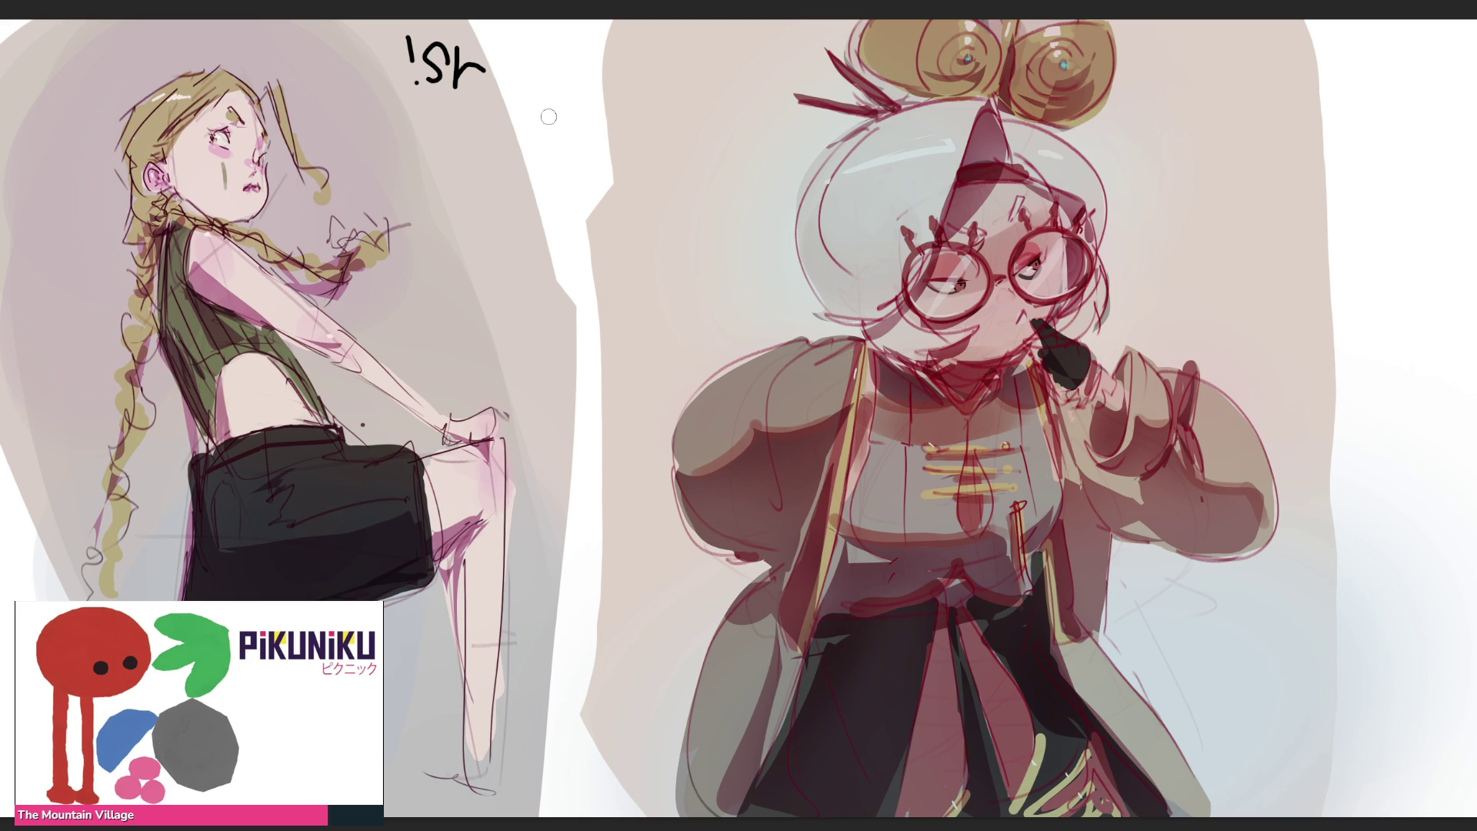
mouse_move(552, 118)
mouse_down()
mouse_move(574, 180)
mouse_move(562, 183)
mouse_up()
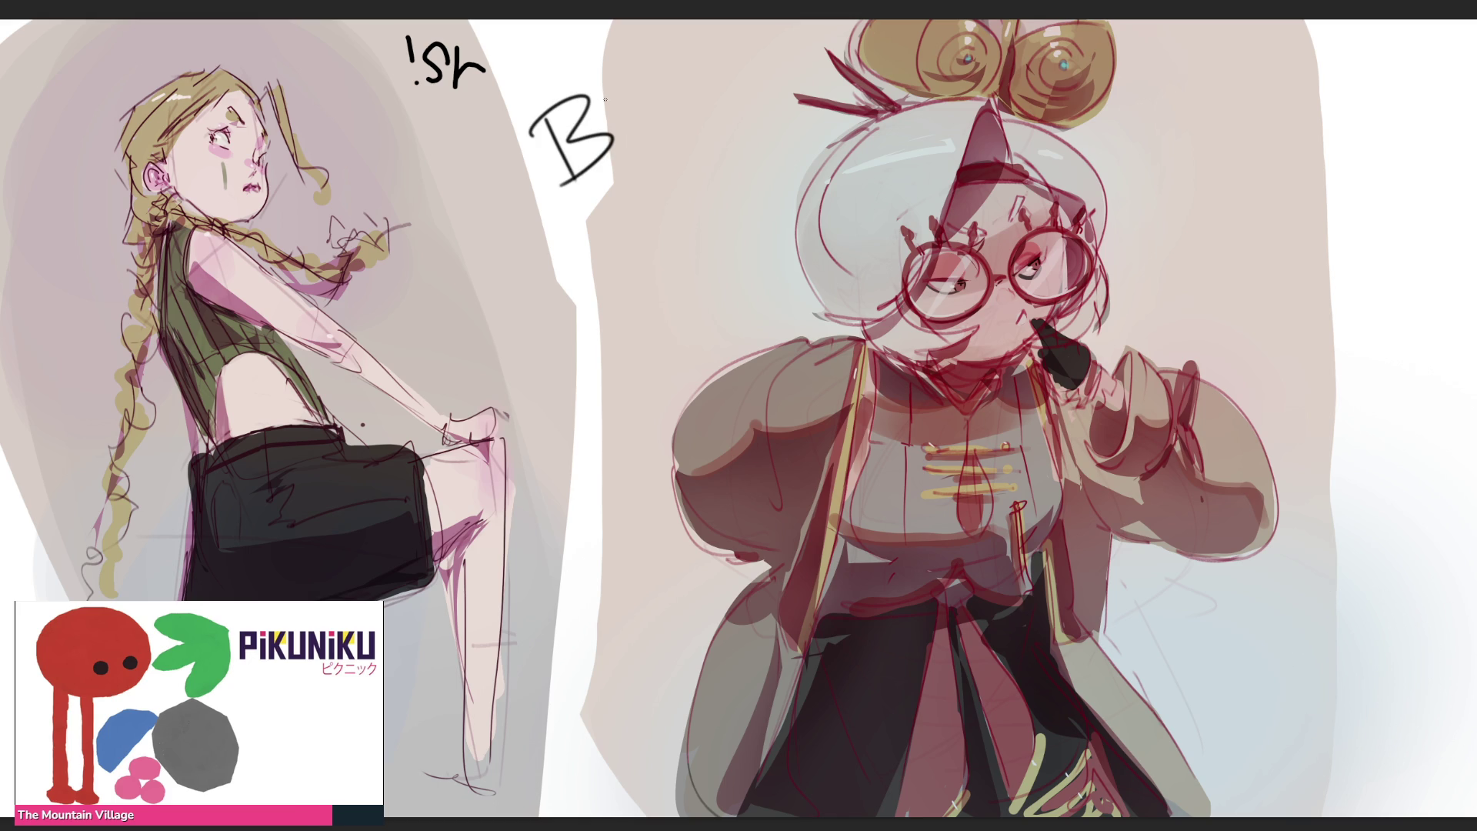
Finish lettering BRB stacked vertically in the gap between the two figures
mouse_move(545, 114)
mouse_down()
mouse_move(578, 191)
mouse_move(568, 182)
mouse_move(575, 236)
mouse_move(621, 245)
mouse_up()
mouse_move(591, 291)
mouse_down()
mouse_move(612, 351)
mouse_move(584, 314)
mouse_move(579, 360)
mouse_up()
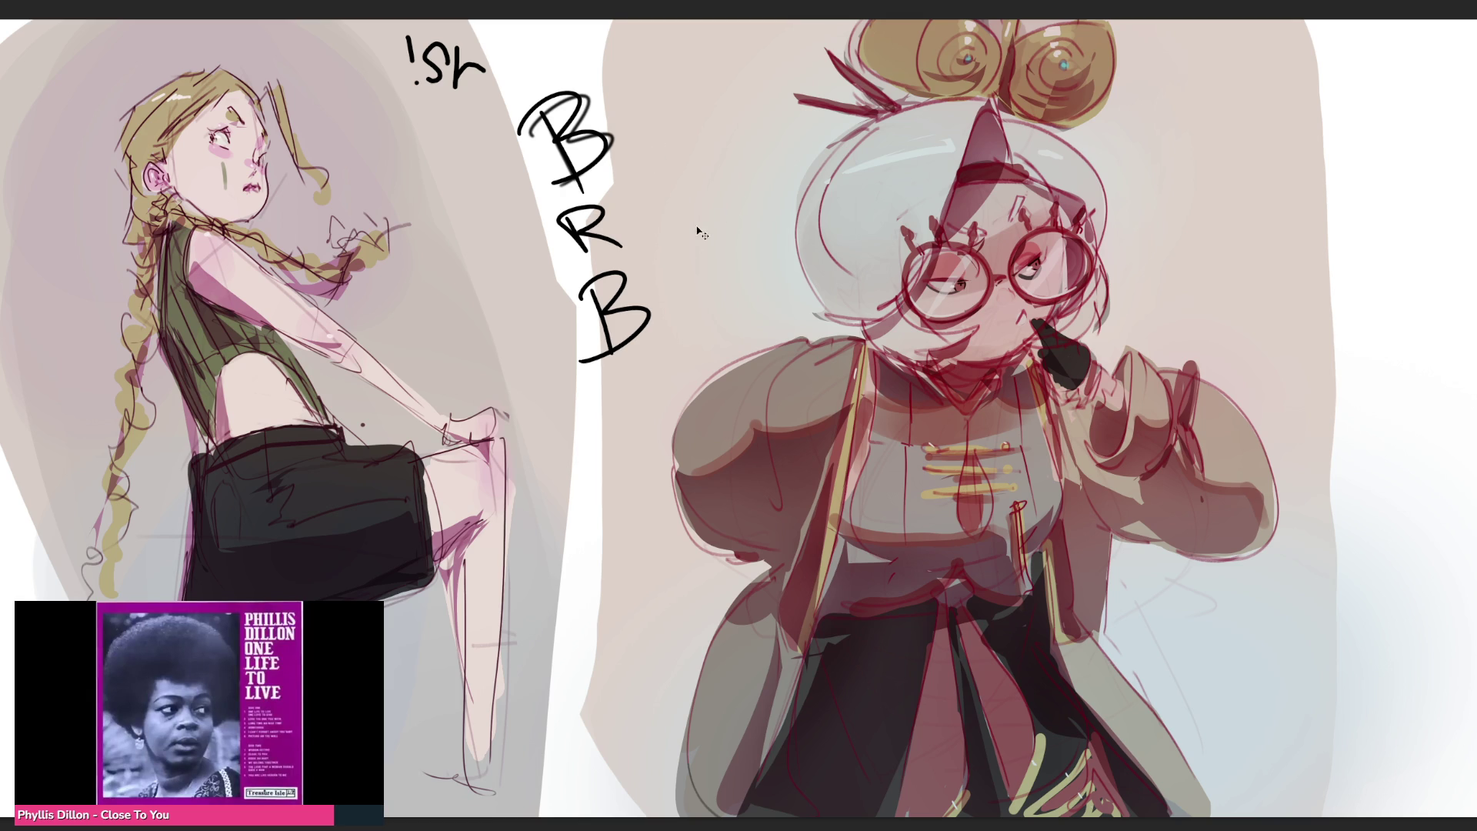
Undo the BRB lettering strokes so only the two figures remain
key(ctrl+z)
key(ctrl+z)
key(ctrl+z)
key(ctrl+z)
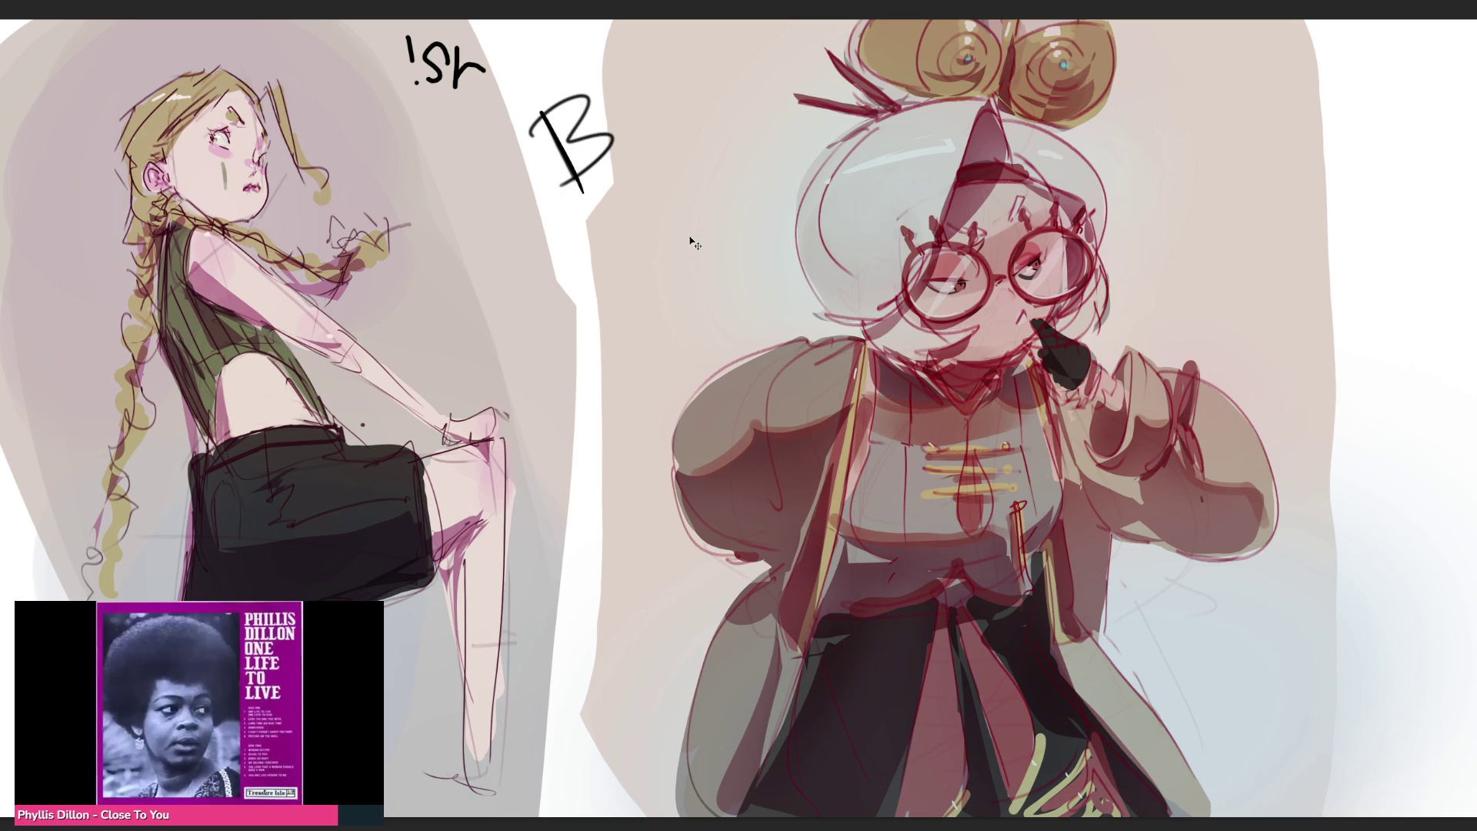
key(ctrl+z)
key(ctrl+z)
key(ctrl+z)
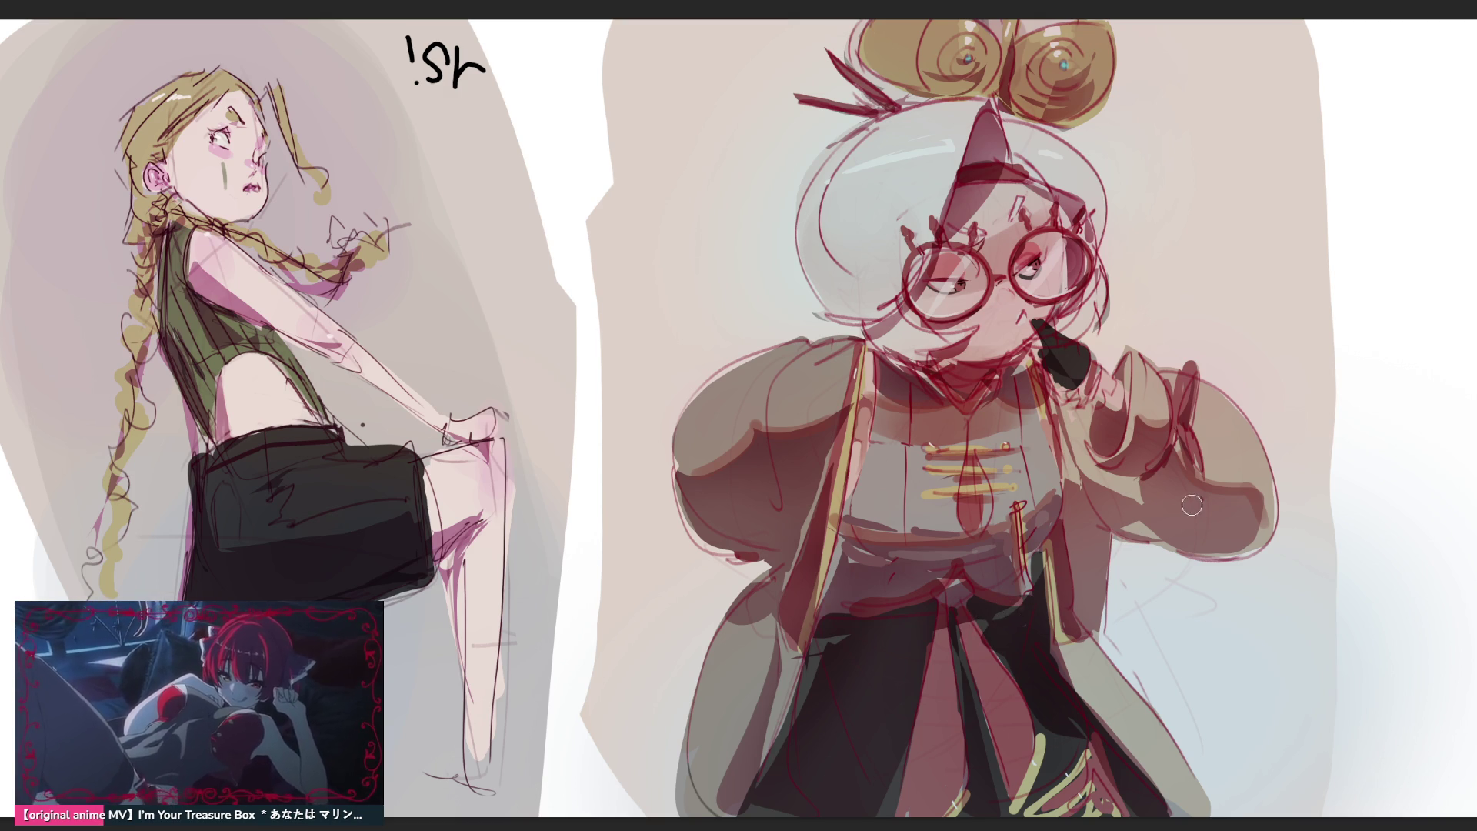
key(bracketright)
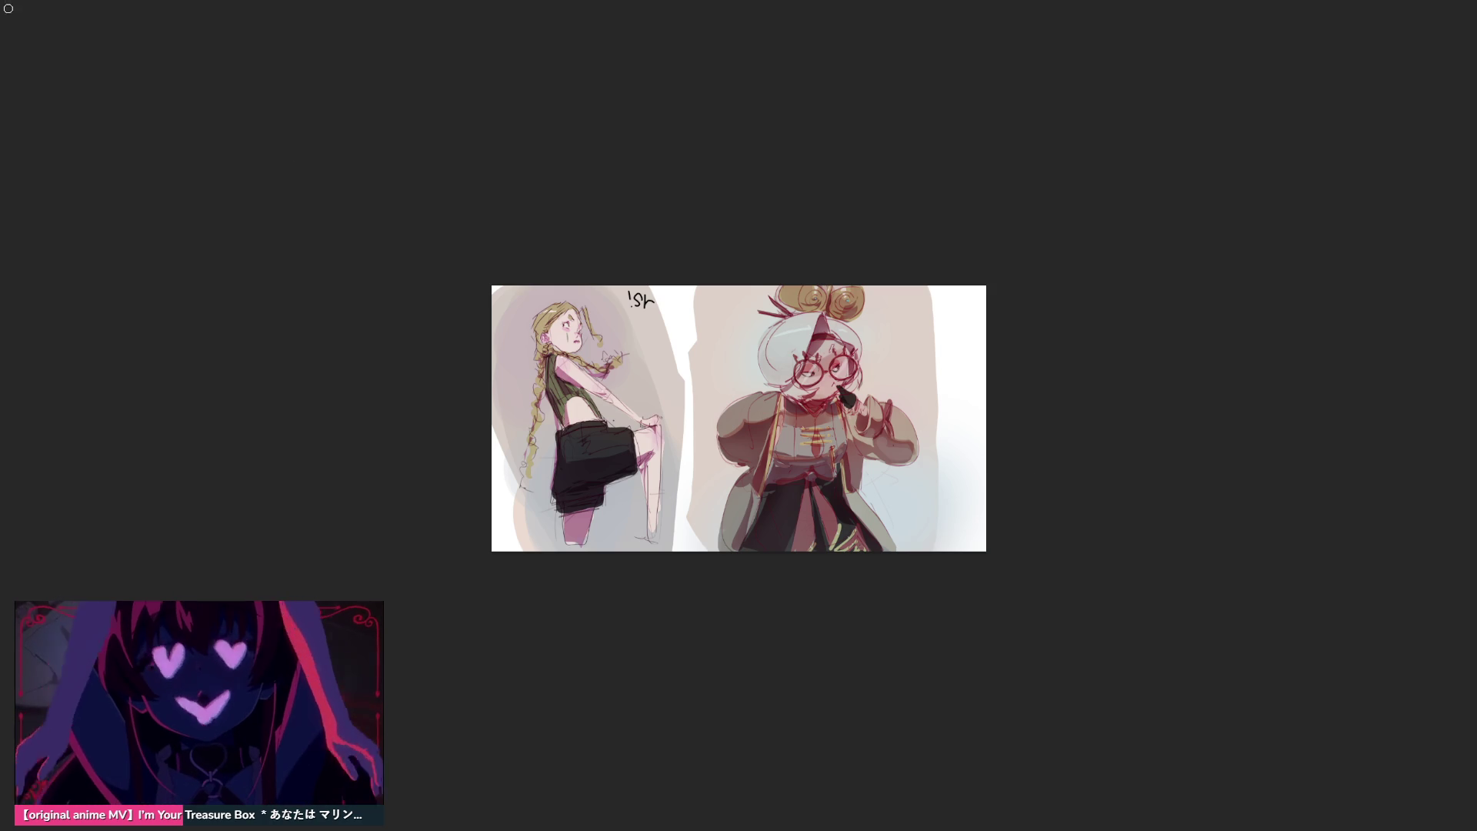
key(ctrl+t)
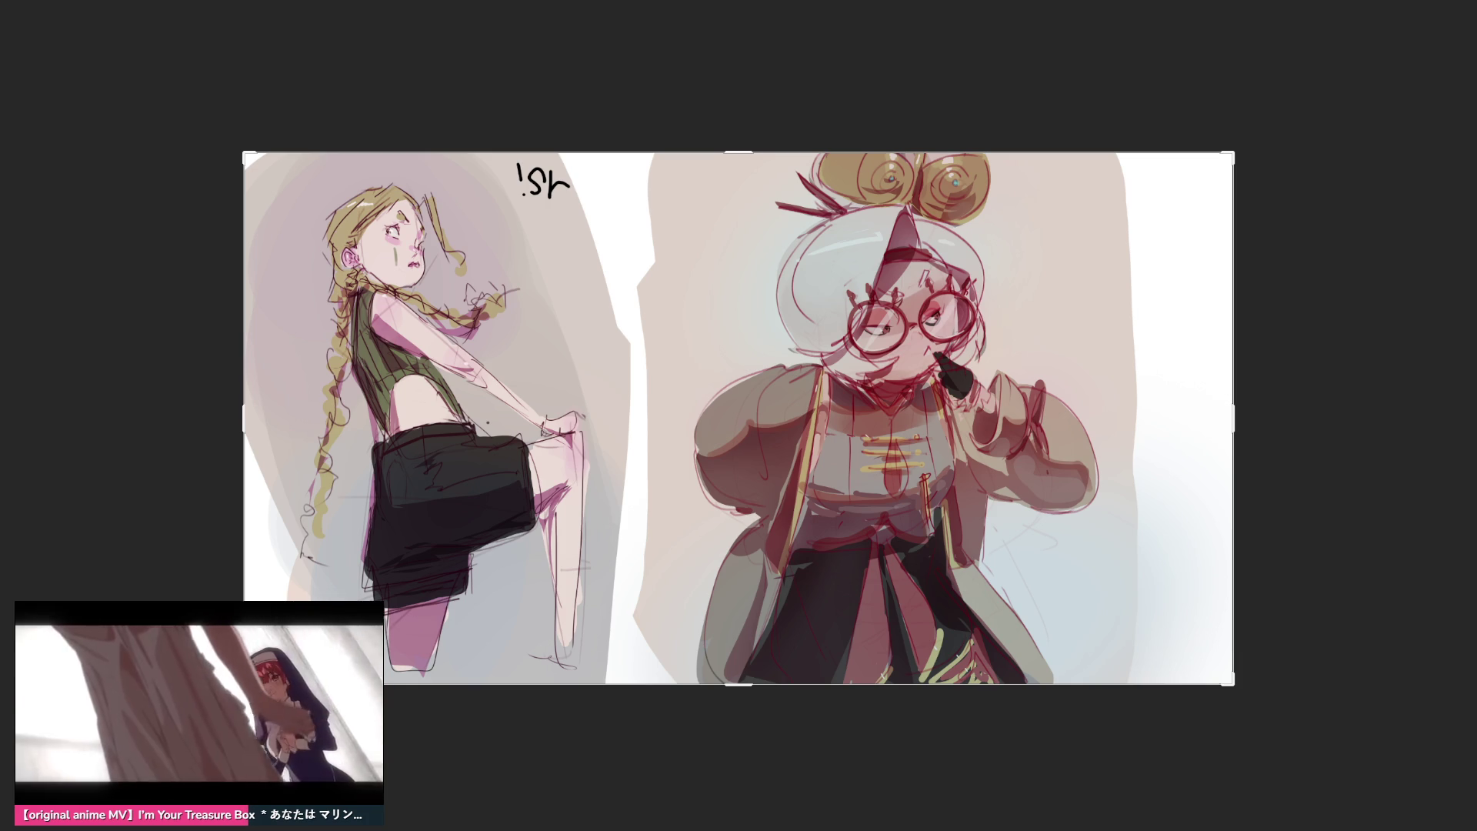
Drag the crop bounds right to add white space beside the bespectacled character
drag(1239, 412, 1362, 423)
Apply the wider canvas, shift the whole artwork right, and marquee-select the girl sketch
key(Return)
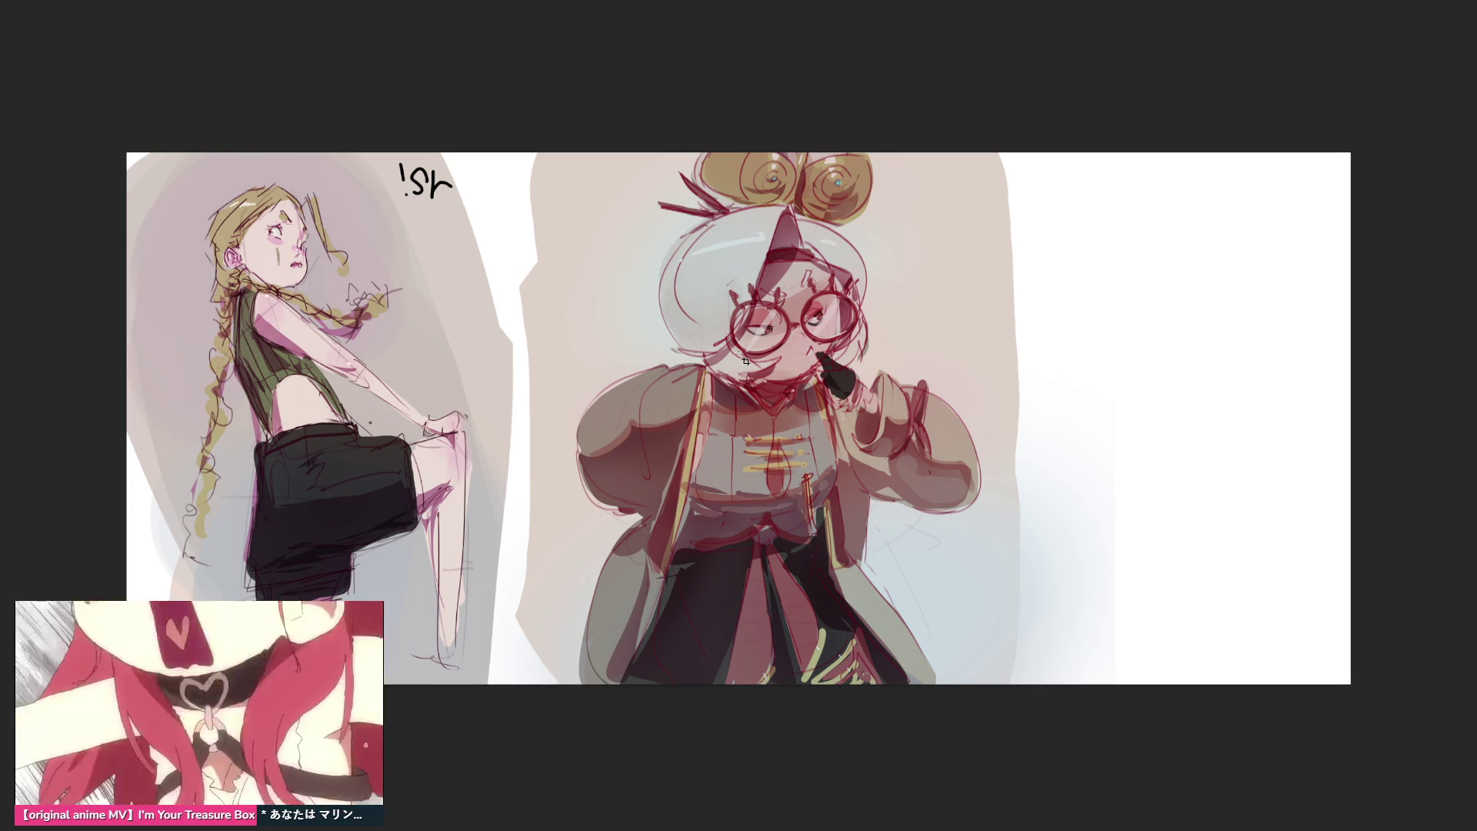
drag(705, 398, 1007, 395)
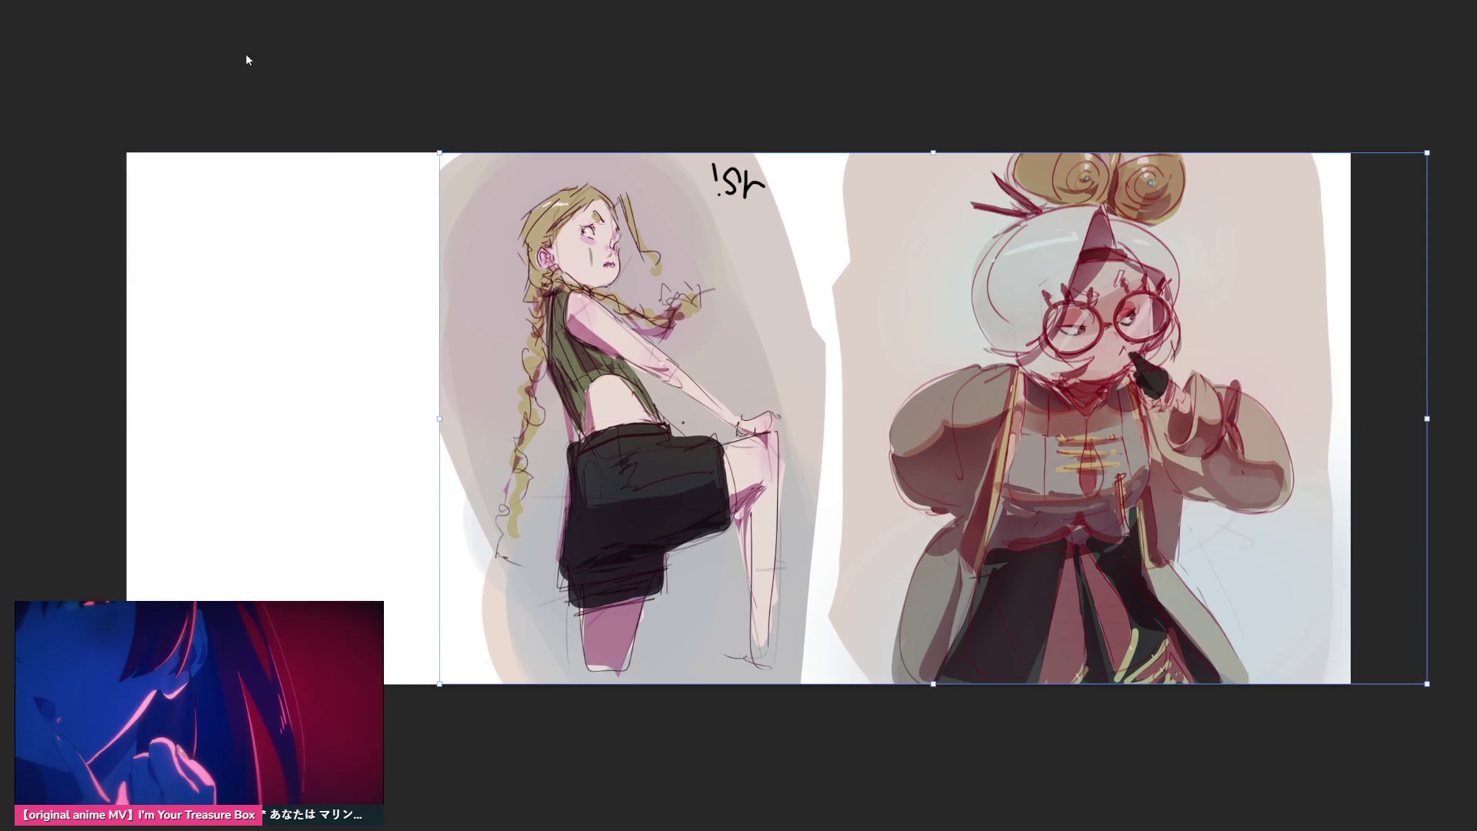
key(Return)
drag(342, 105, 827, 745)
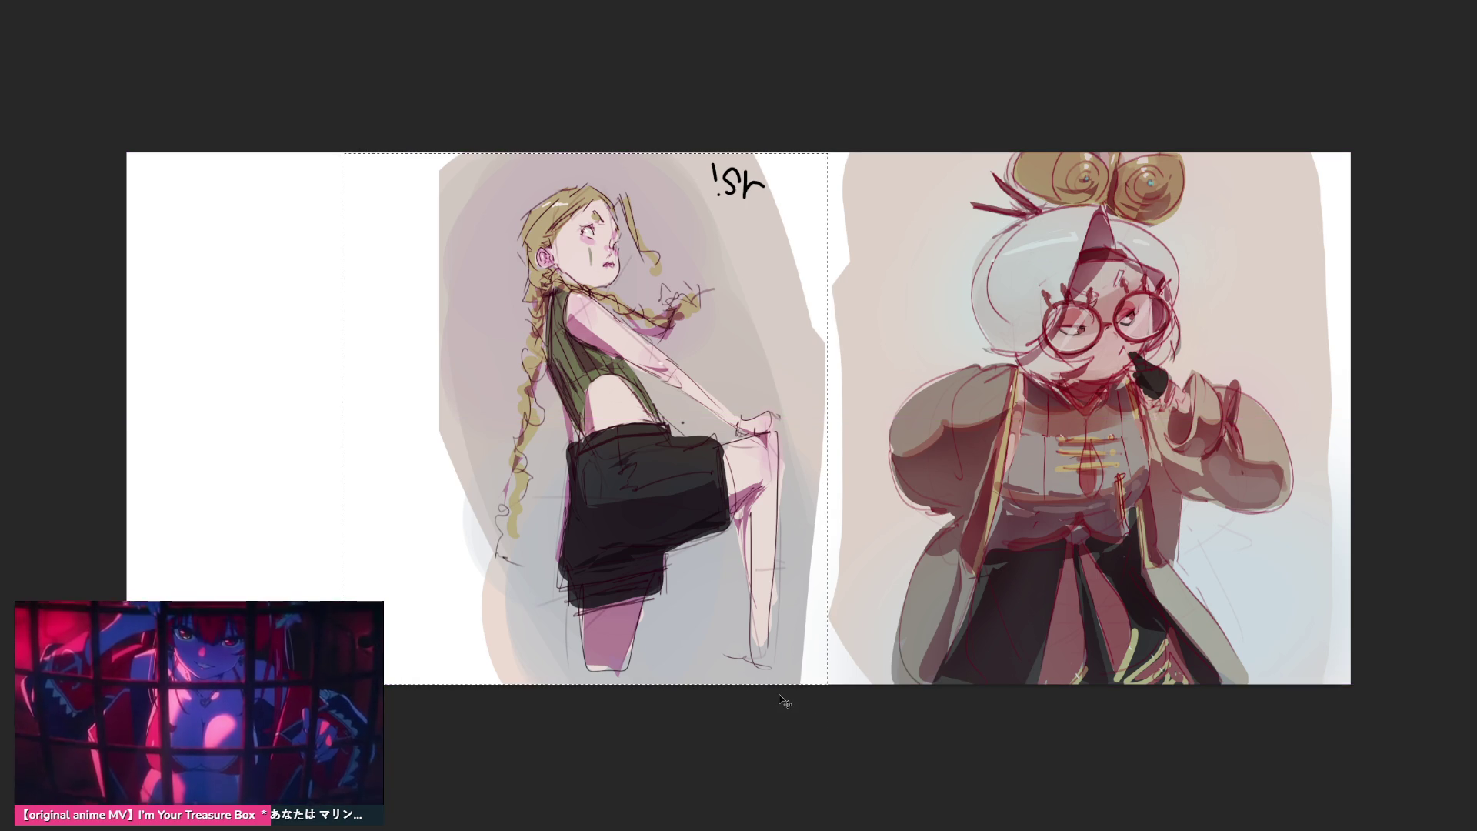
Move the selected girl sketch to the left edge of the canvas and deselect
key(ctrl+t)
drag(568, 437, 260, 430)
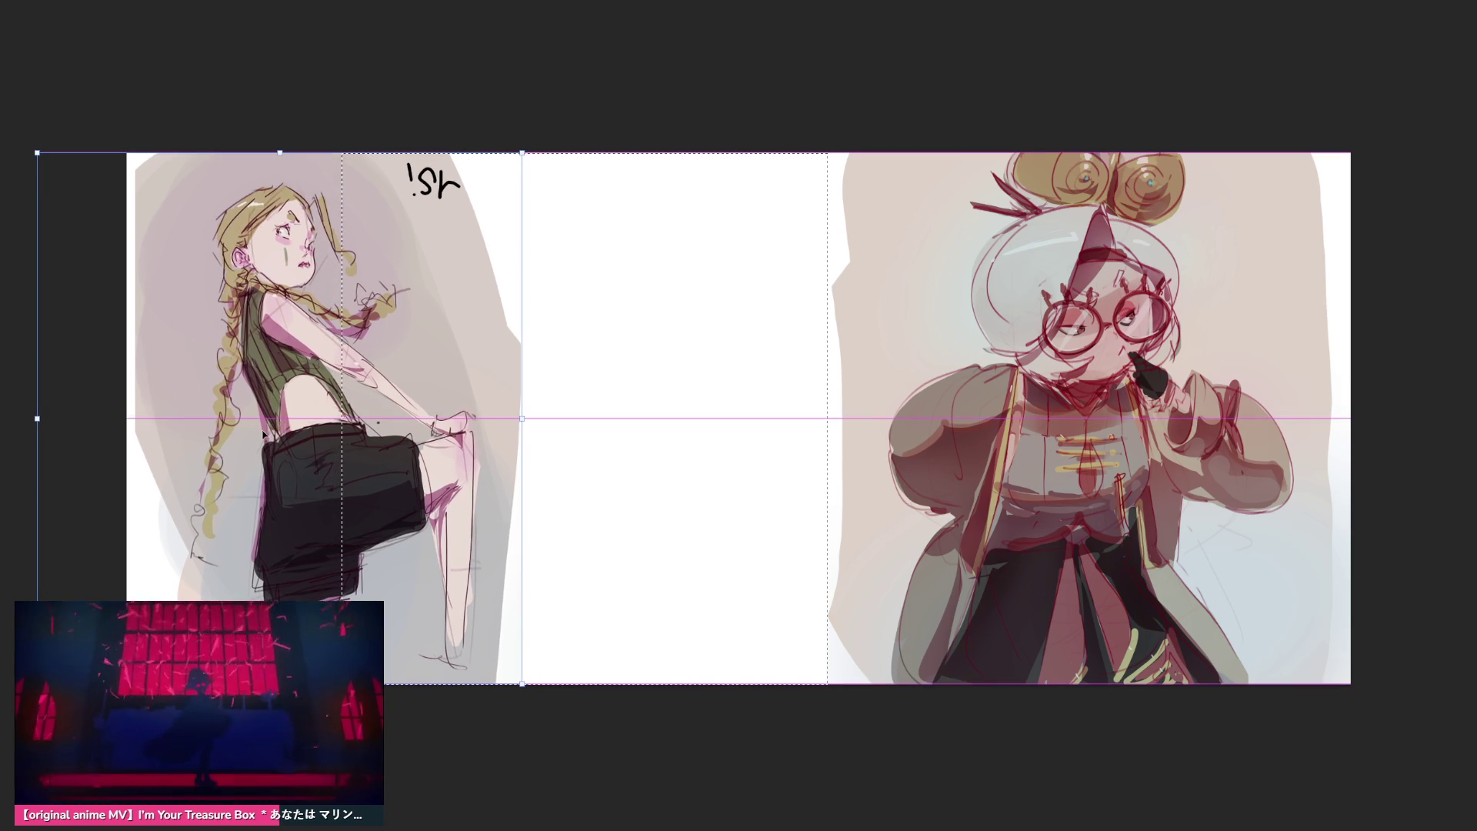
key(Return)
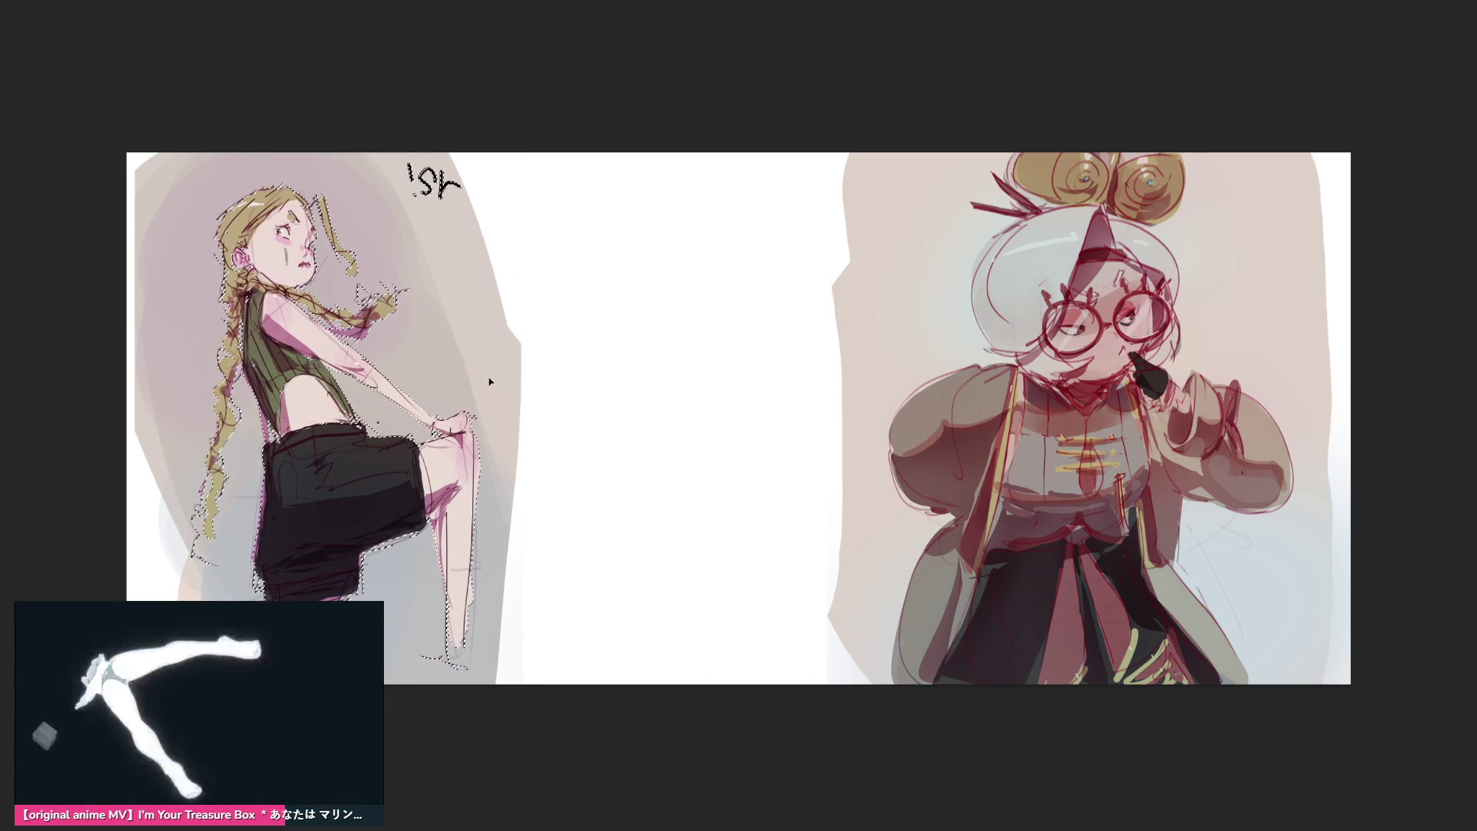
key(ctrl+d)
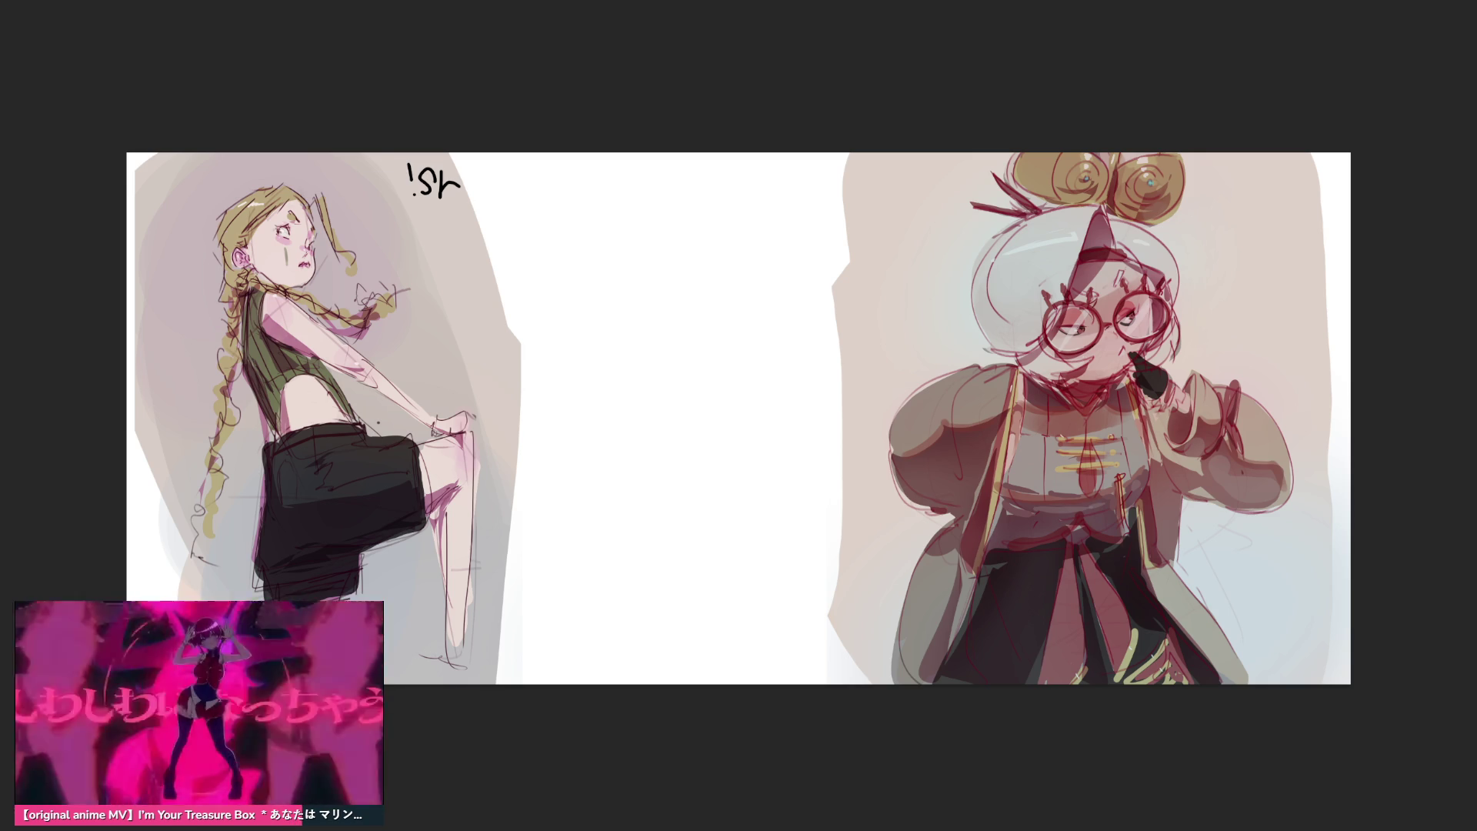
Clear the inner background strips beside both sketches to white, widening the blank gap between them
drag(1404, 118, 1309, 737)
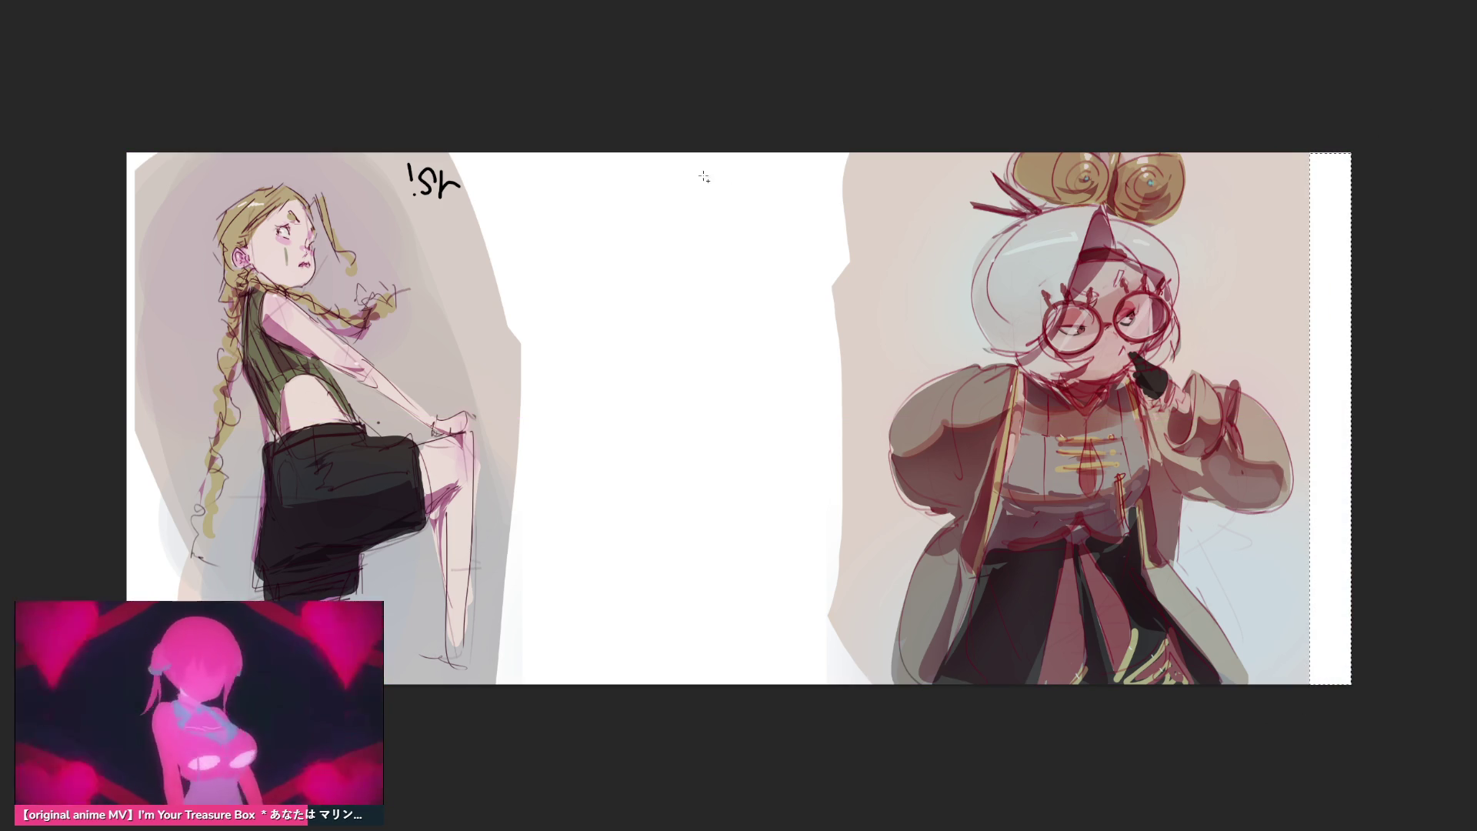
drag(733, 156, 873, 785)
key(Delete)
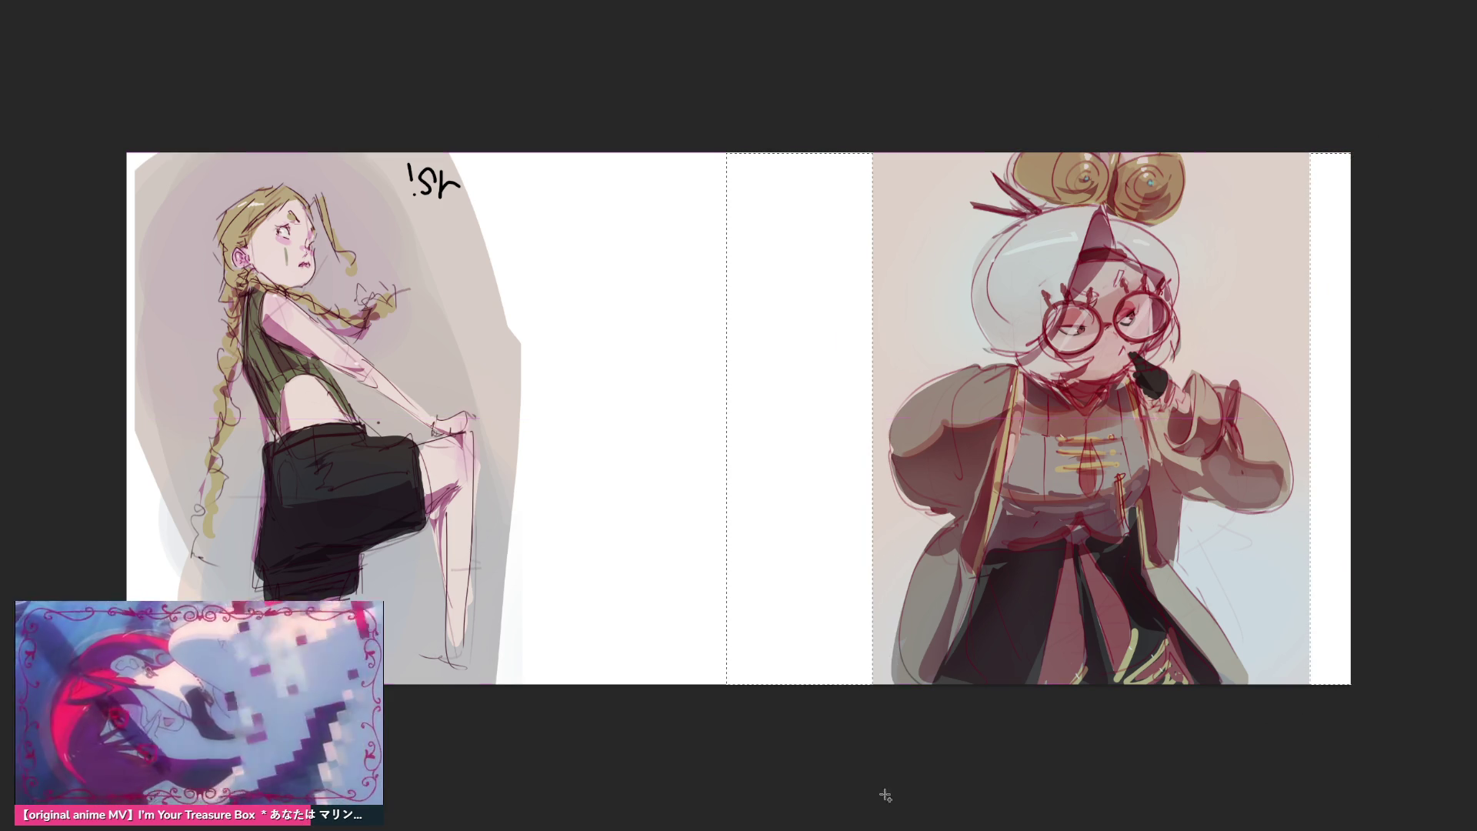
drag(598, 156, 485, 813)
key(Delete)
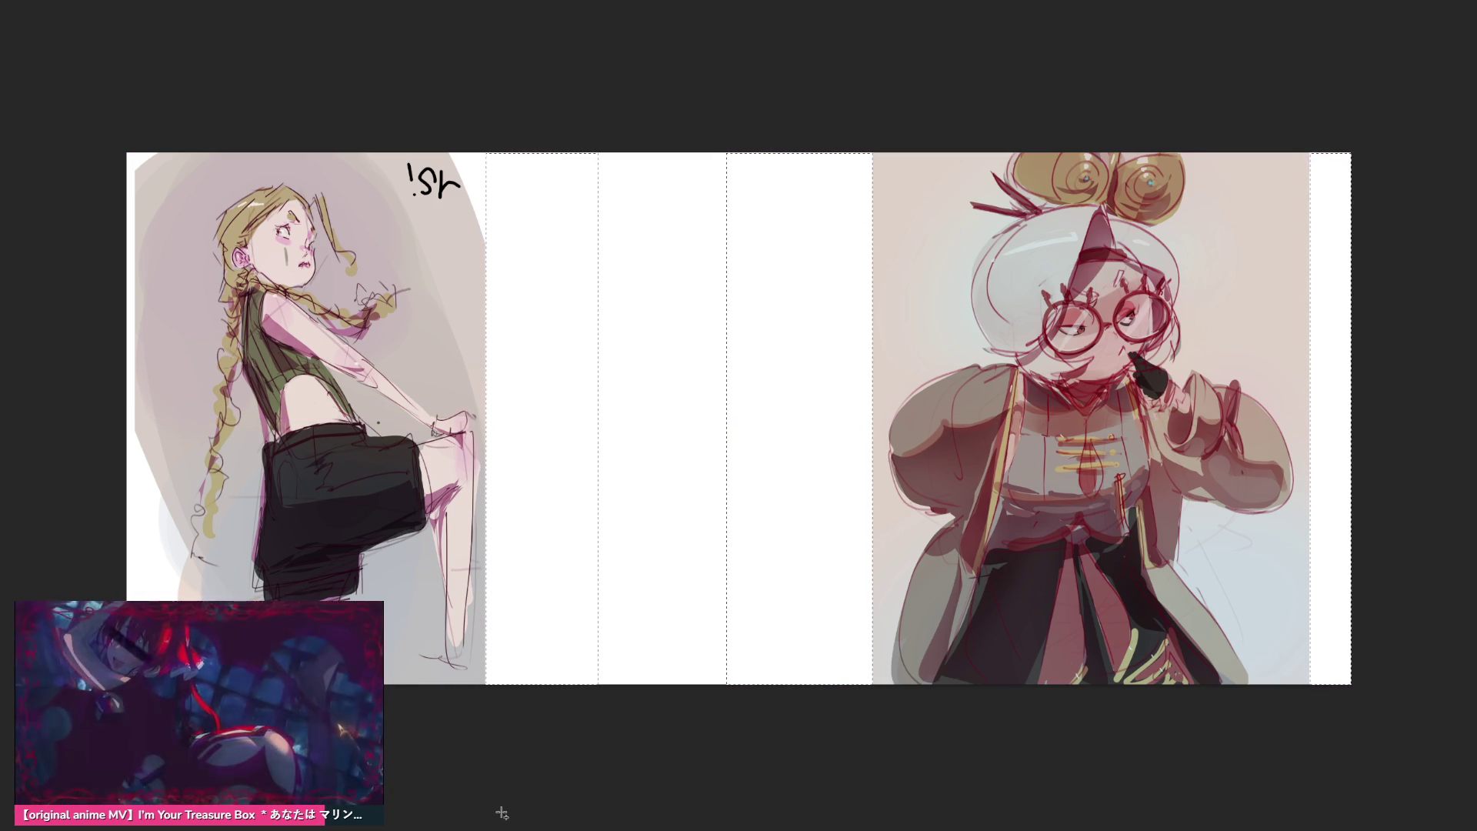
key(ctrl+d)
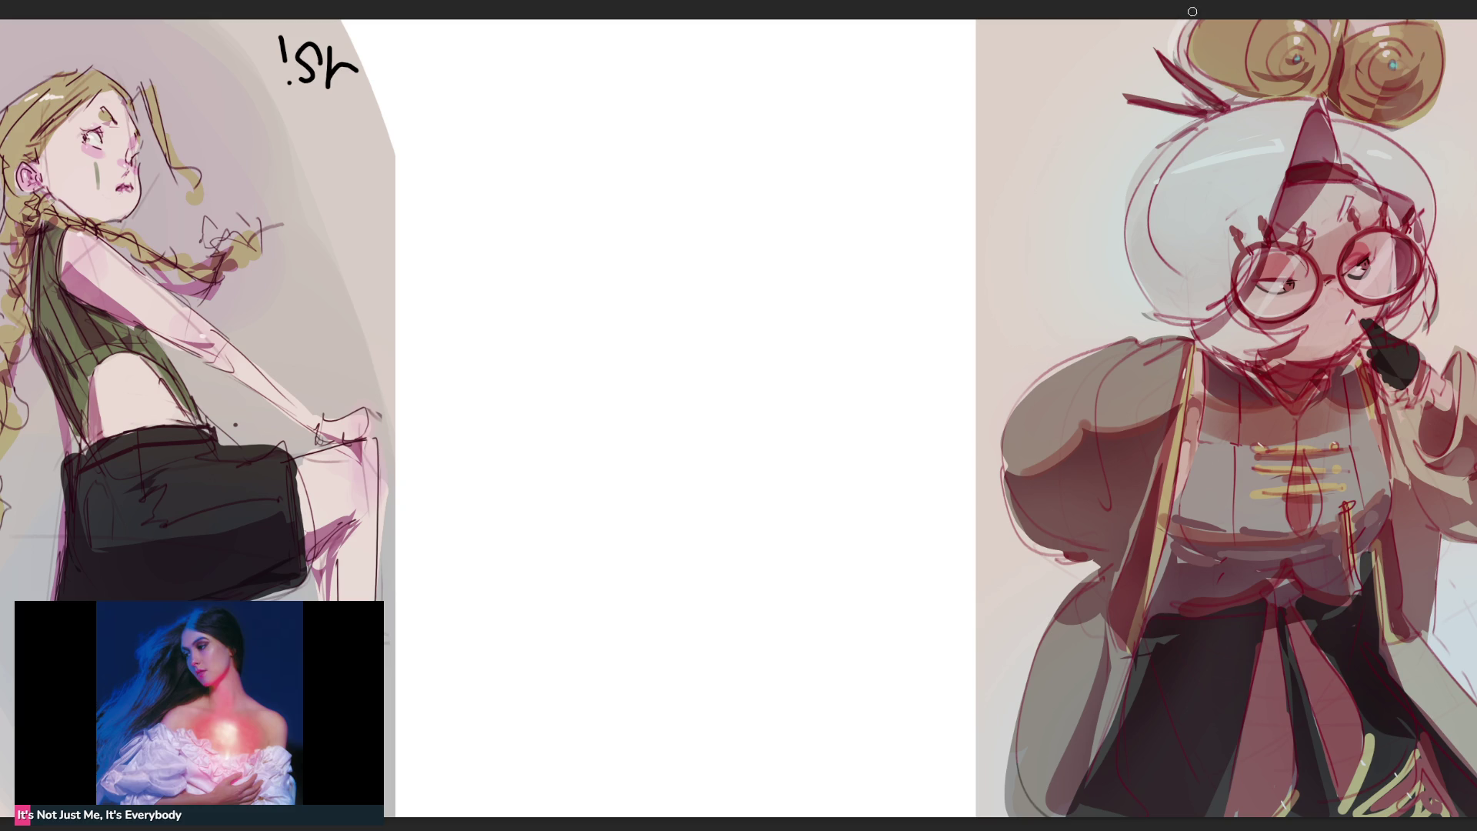
mouse_move(1179, 21)
mouse_down()
mouse_move(1157, 67)
mouse_move(1187, 100)
mouse_move(1115, 88)
mouse_move(1177, 123)
mouse_move(1189, 97)
mouse_move(1133, 180)
mouse_move(1120, 245)
mouse_move(1154, 321)
mouse_move(1187, 332)
mouse_move(1088, 355)
mouse_move(1023, 397)
mouse_move(995, 462)
mouse_move(1007, 506)
mouse_move(1048, 555)
mouse_move(1088, 565)
mouse_up()
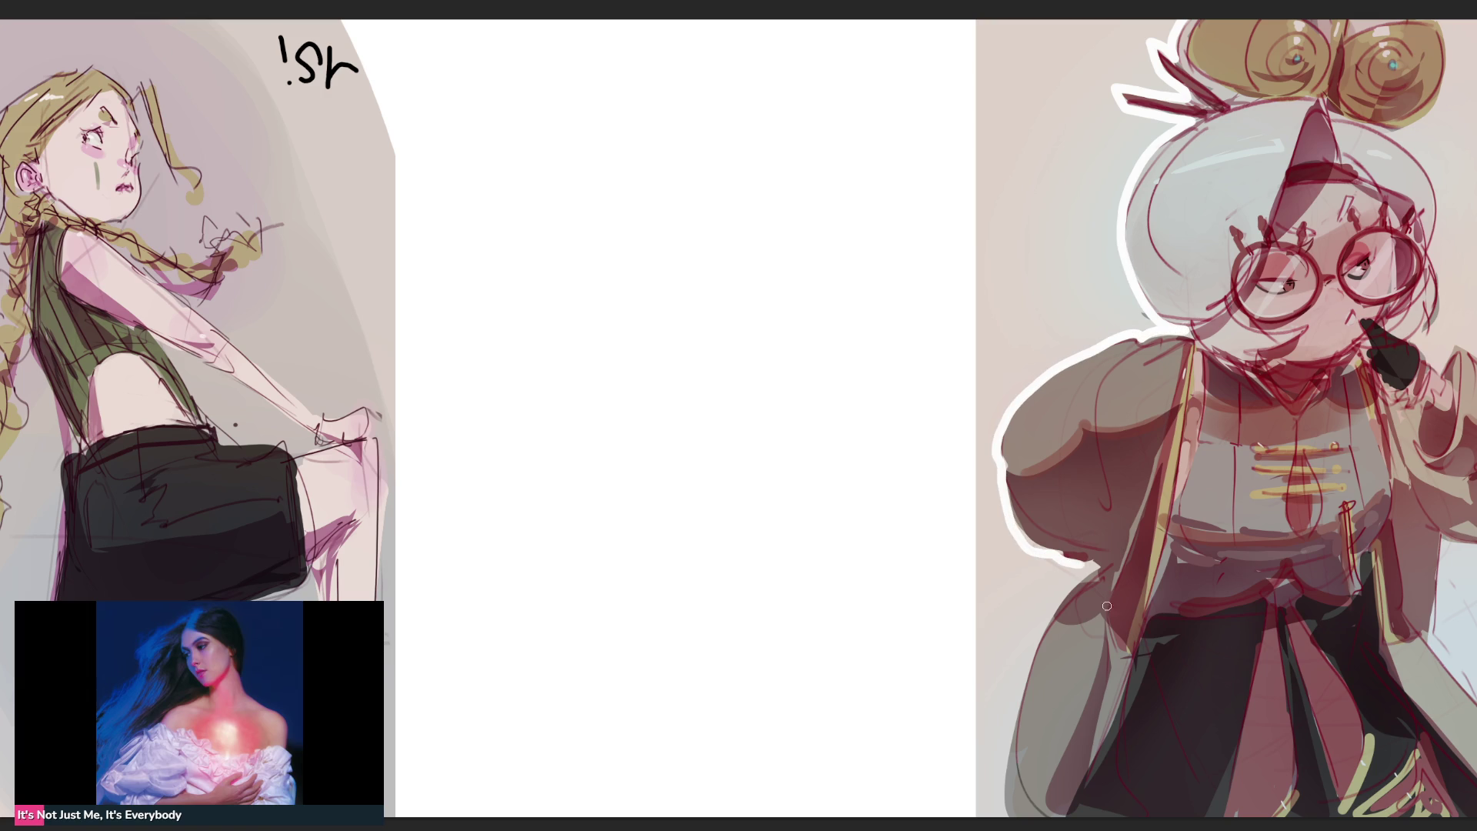
Paint white outline strokes down the sleeve and along the hair bun's right edge
mouse_move(1093, 566)
mouse_down()
mouse_move(1053, 606)
mouse_move(999, 775)
mouse_up()
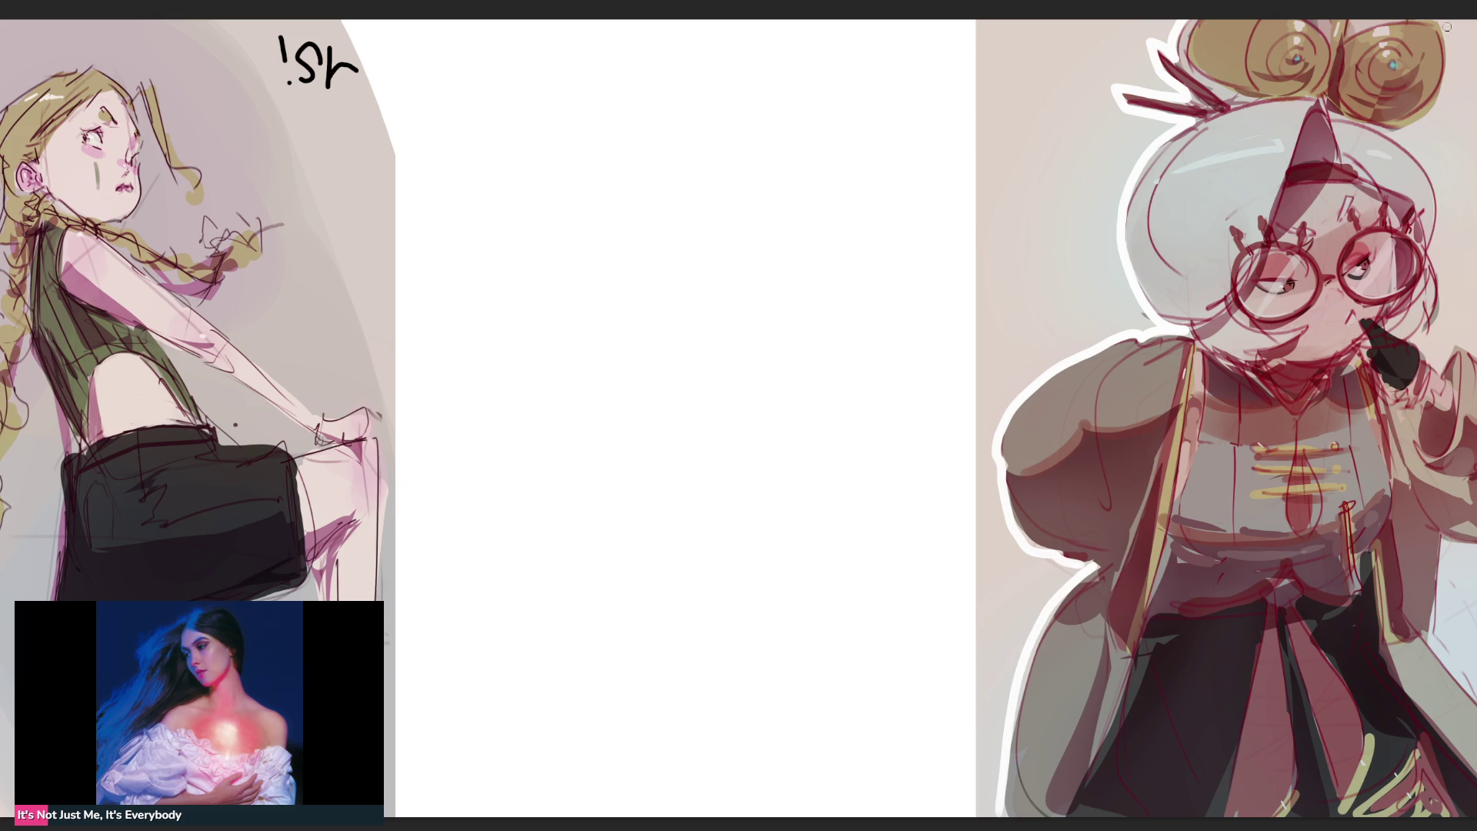
mouse_move(1444, 23)
mouse_down()
mouse_move(1437, 112)
mouse_move(1406, 136)
mouse_move(1439, 217)
mouse_move(1441, 294)
mouse_move(1417, 342)
mouse_move(1441, 365)
mouse_move(1473, 345)
mouse_move(1306, 330)
mouse_move(1379, 373)
mouse_move(1411, 437)
mouse_move(1405, 508)
mouse_move(1374, 531)
mouse_move(1327, 534)
mouse_move(1250, 505)
mouse_move(1232, 607)
mouse_move(1353, 781)
mouse_up()
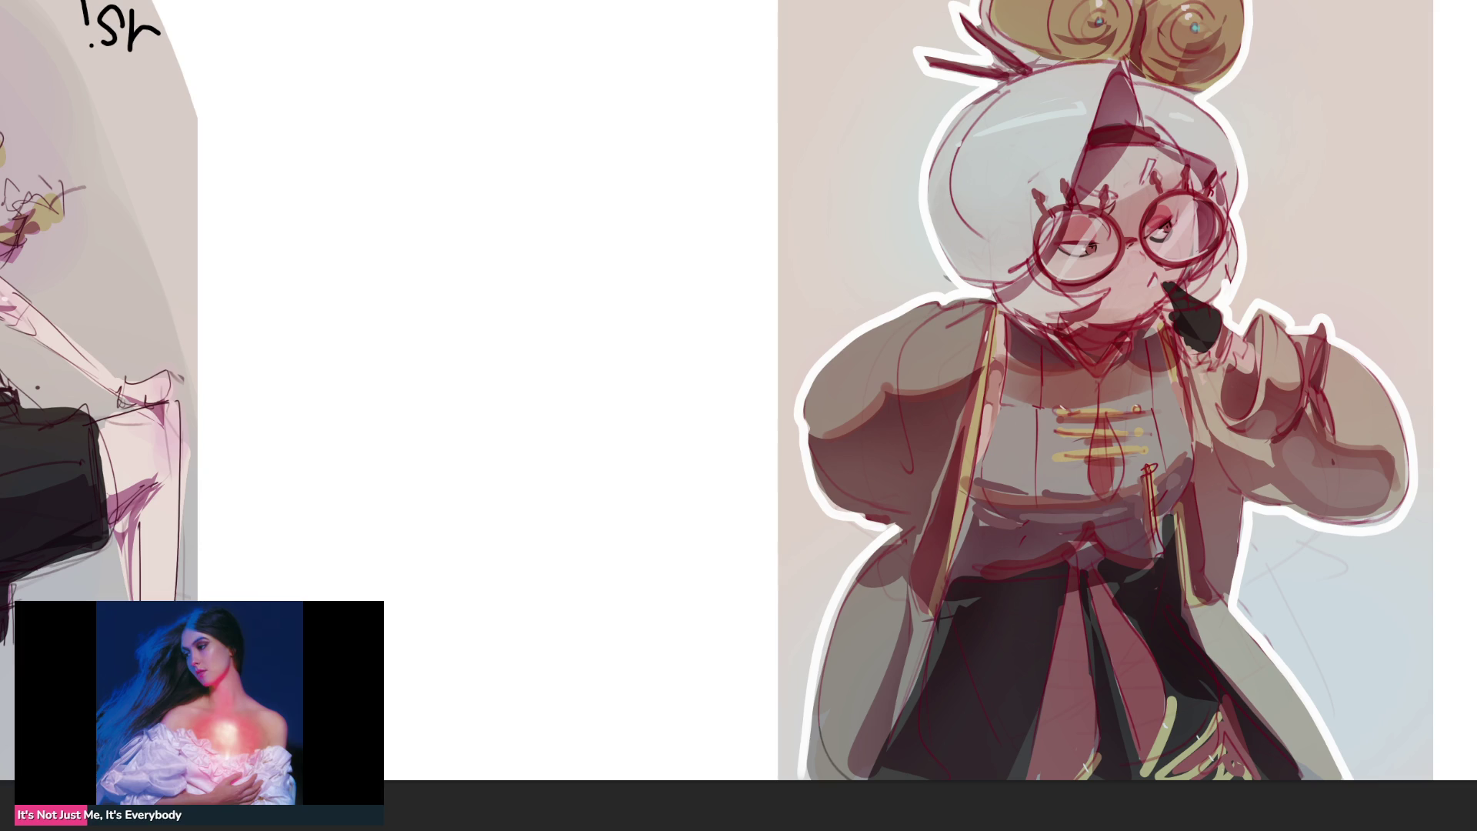
Add a white glare streak across the right lens of the glasses
drag(1200, 199, 1163, 252)
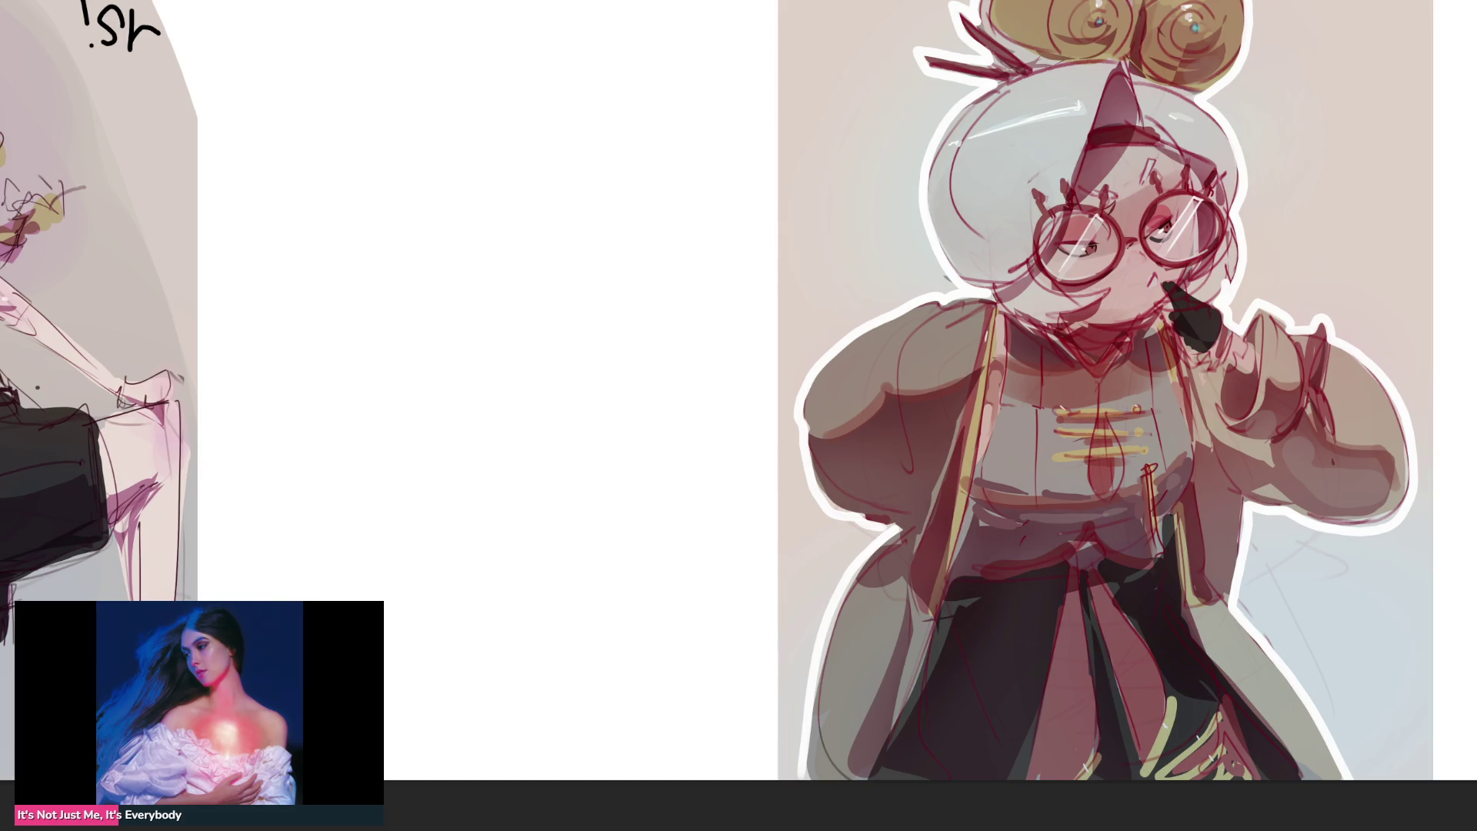
scroll(739, 416, down, 5)
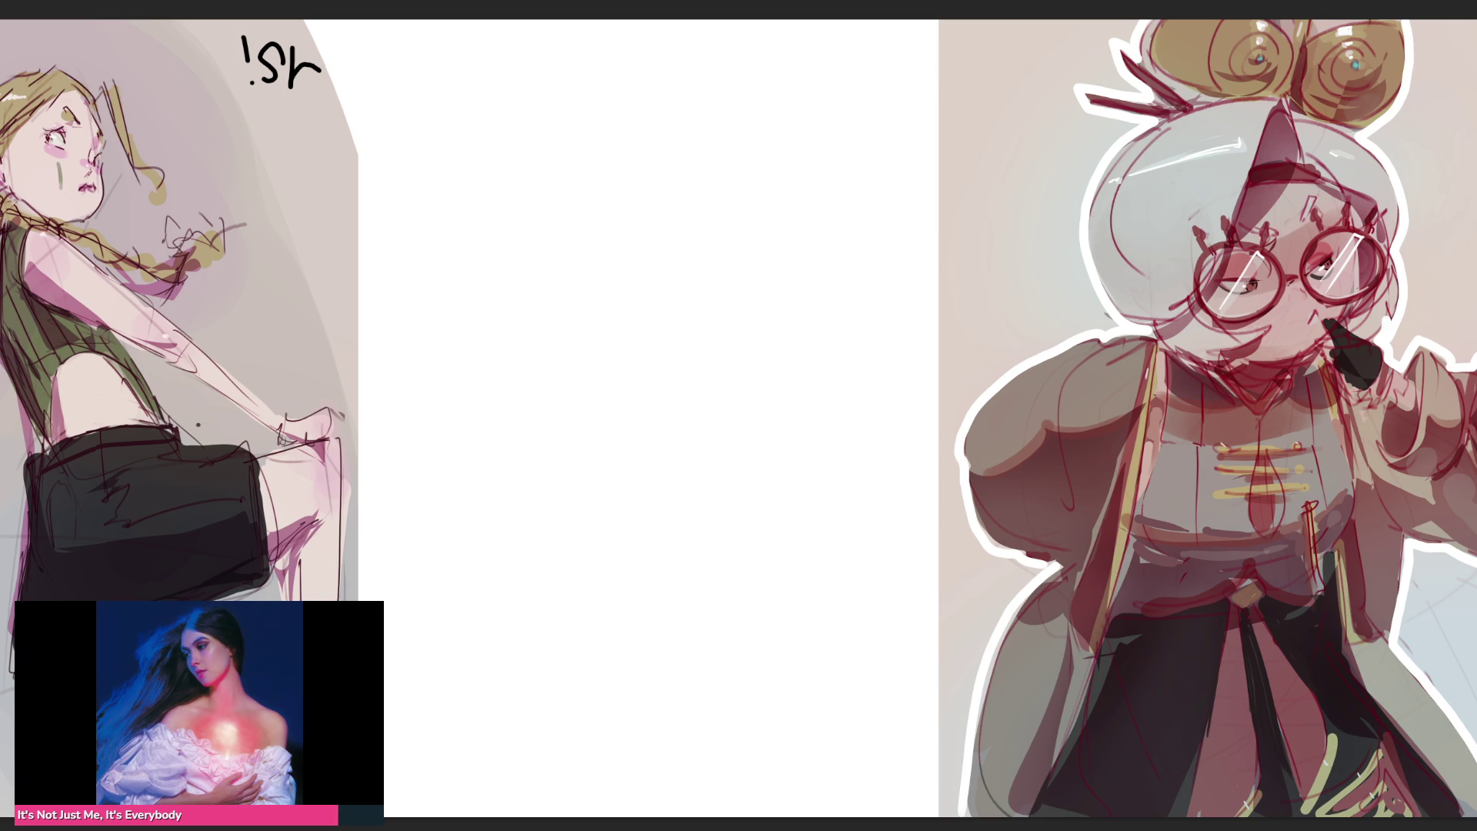
scroll(739, 419, down, 3)
scroll(739, 418, down, 2)
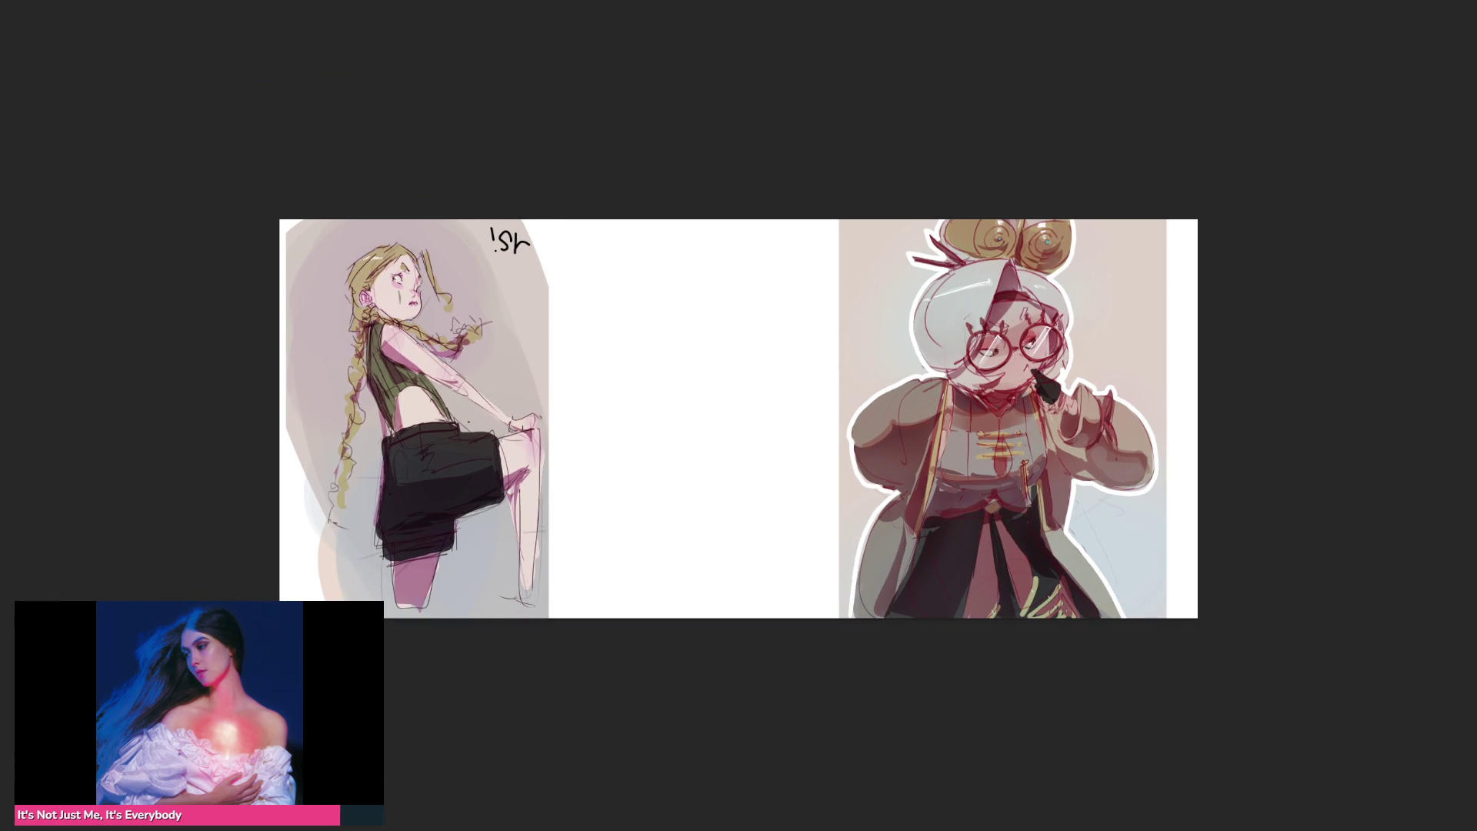
scroll(738, 418, up, 1)
scroll(740, 418, up, 2)
scroll(739, 418, up, 2)
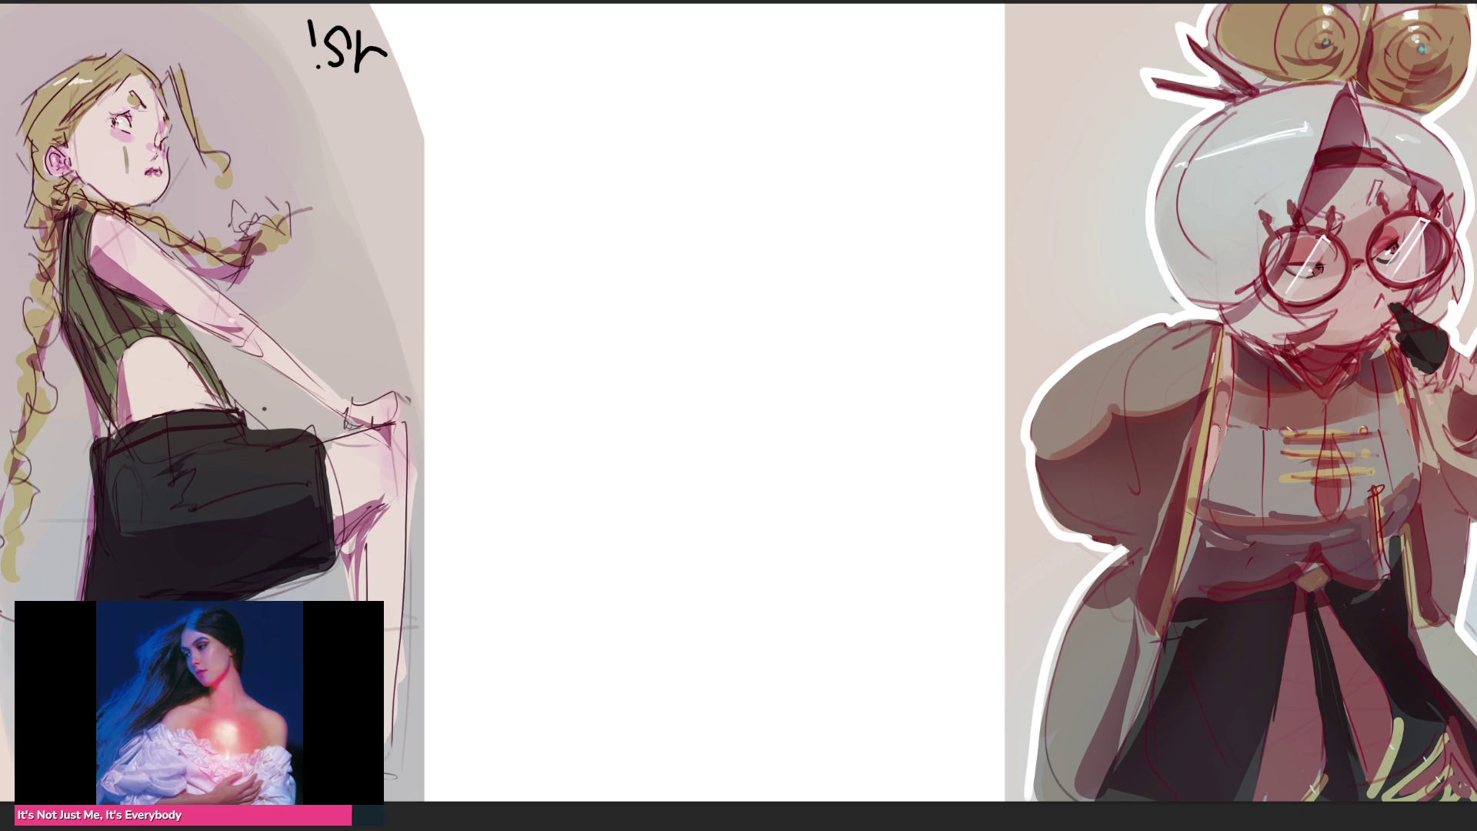
drag(620, 179, 628, 234)
Sketch the rounded helmet head with a hatched T-shaped visor and a ground line beneath it
mouse_move(614, 180)
mouse_down()
mouse_move(669, 124)
mouse_move(729, 255)
mouse_up()
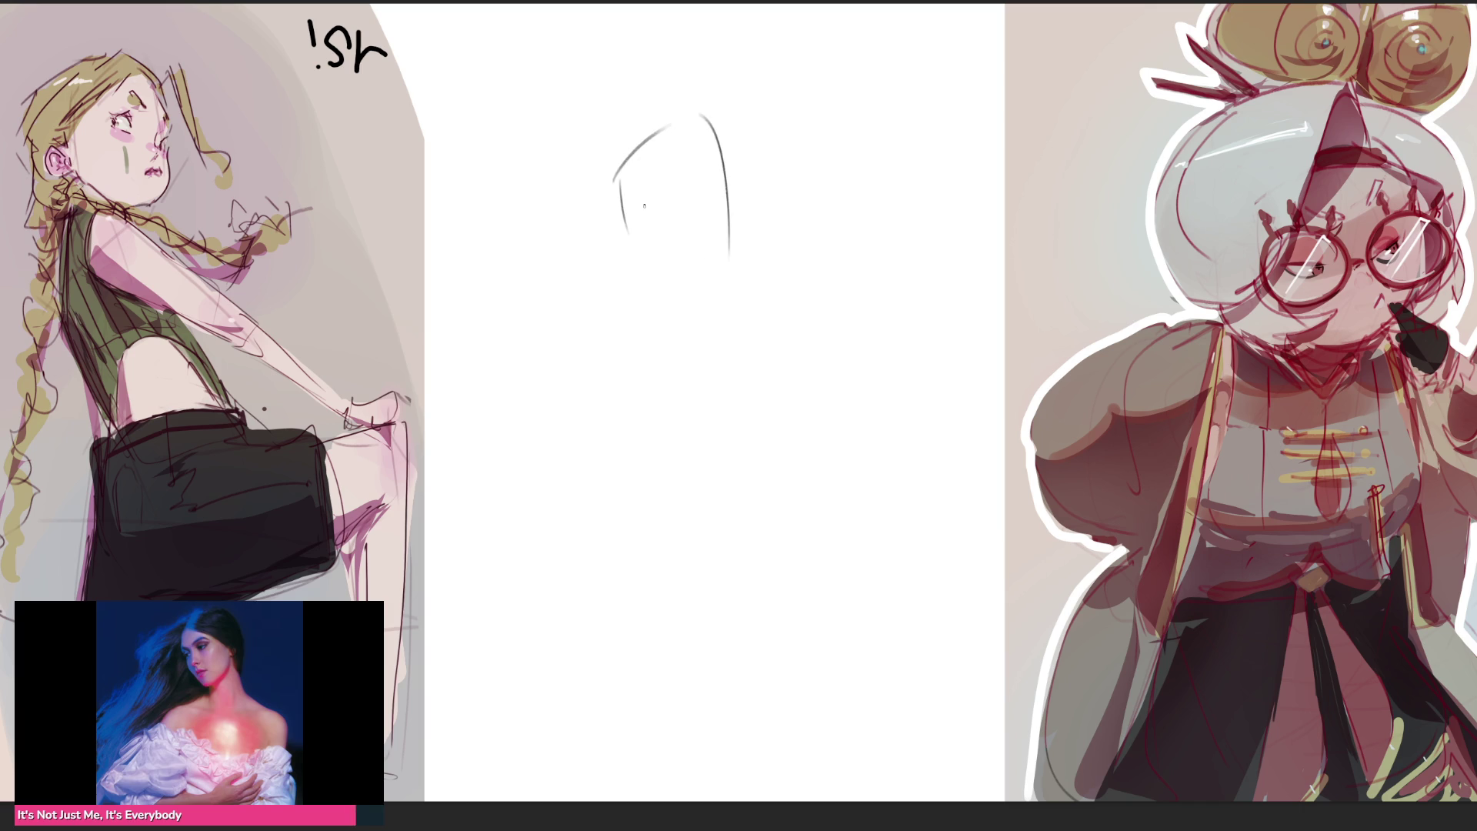
mouse_move(636, 196)
mouse_down()
mouse_move(709, 162)
mouse_move(647, 202)
mouse_move(687, 239)
mouse_move(680, 196)
mouse_up()
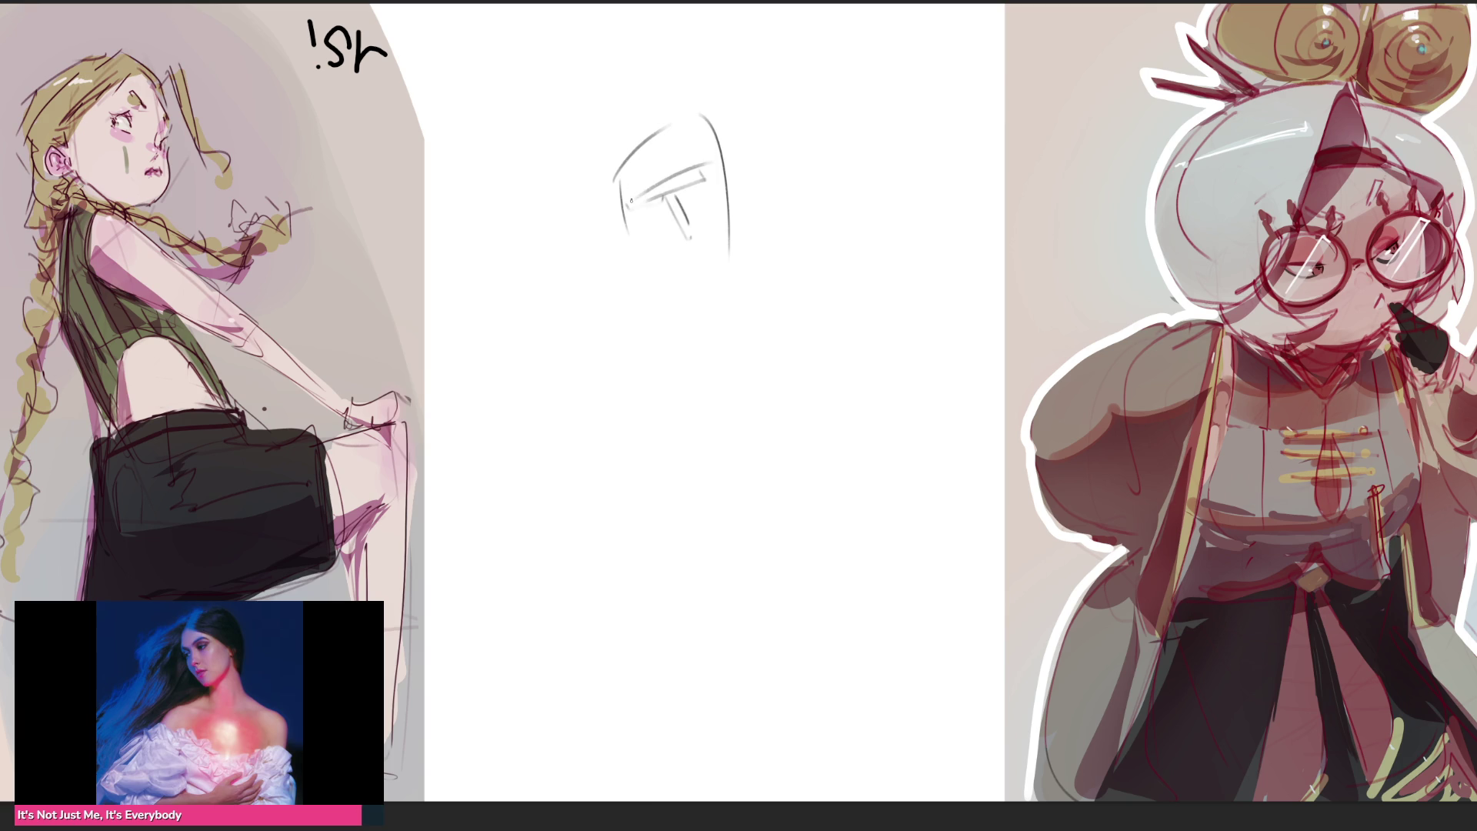
mouse_move(631, 206)
mouse_down()
mouse_move(671, 180)
mouse_move(672, 206)
mouse_up()
mouse_move(671, 199)
mouse_down()
mouse_move(689, 237)
mouse_move(688, 177)
mouse_up()
drag(686, 187, 701, 167)
drag(701, 186, 707, 172)
mouse_move(625, 227)
mouse_down()
mouse_move(638, 263)
mouse_move(752, 240)
mouse_up()
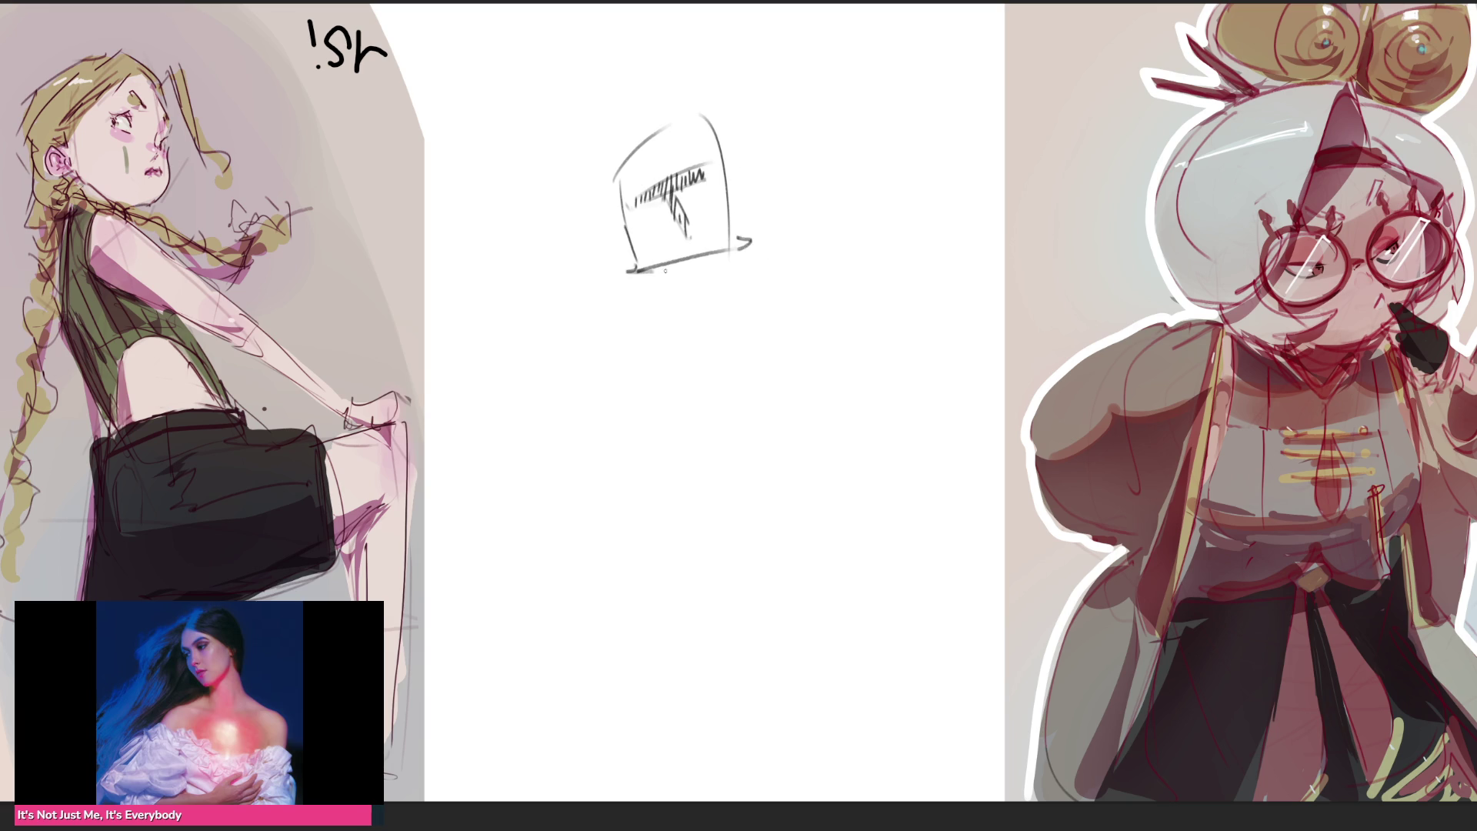
mouse_move(638, 270)
mouse_down()
mouse_move(629, 280)
mouse_move(709, 289)
mouse_move(680, 277)
mouse_move(750, 252)
mouse_move(678, 259)
mouse_move(743, 254)
mouse_move(733, 284)
mouse_up()
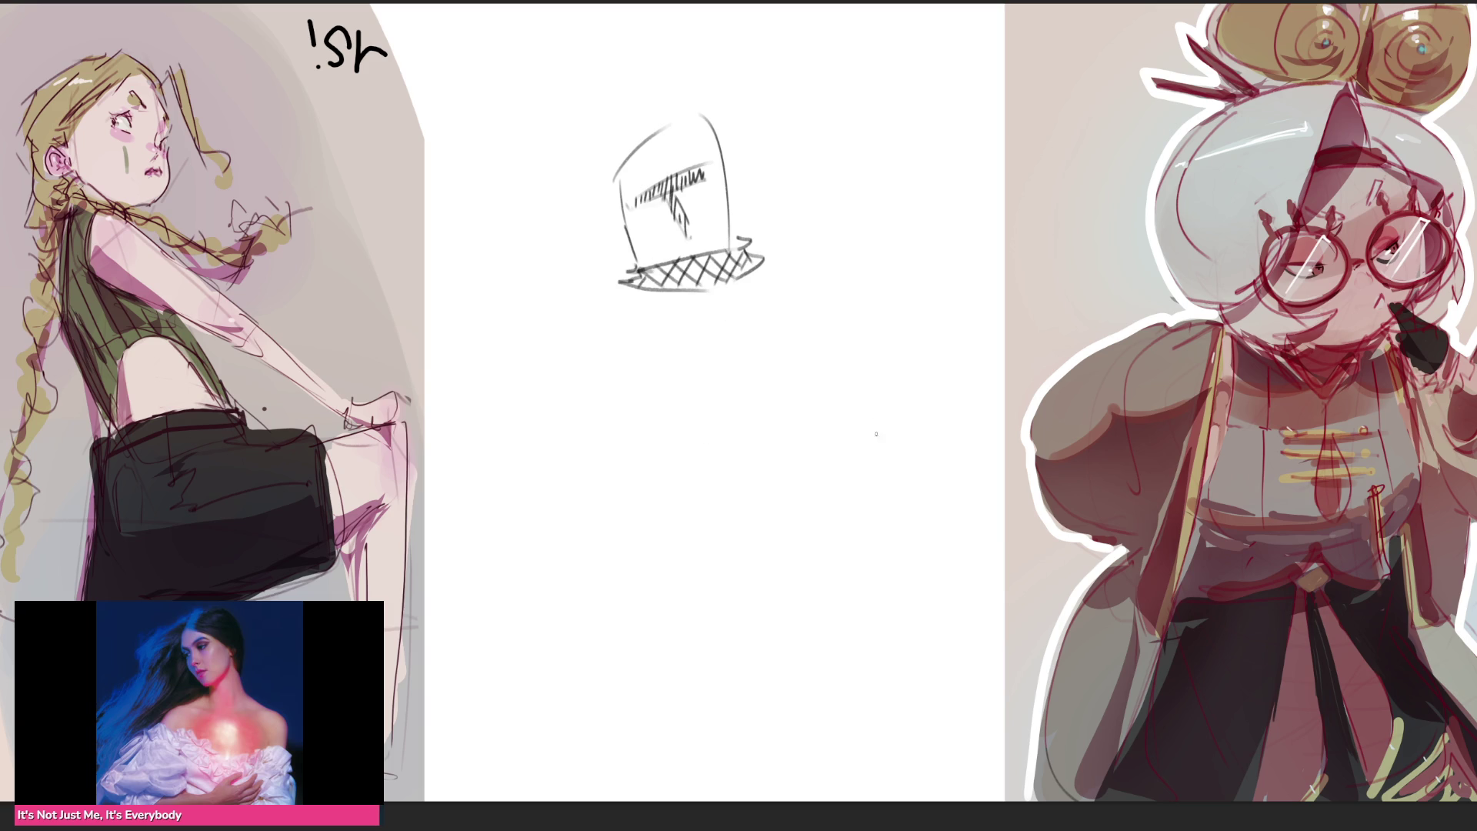
Sketch the raised arm with the sword hilt above it and cross-hatch the sleeve
mouse_move(753, 250)
mouse_down()
mouse_move(781, 247)
mouse_move(861, 111)
mouse_move(822, 294)
mouse_up()
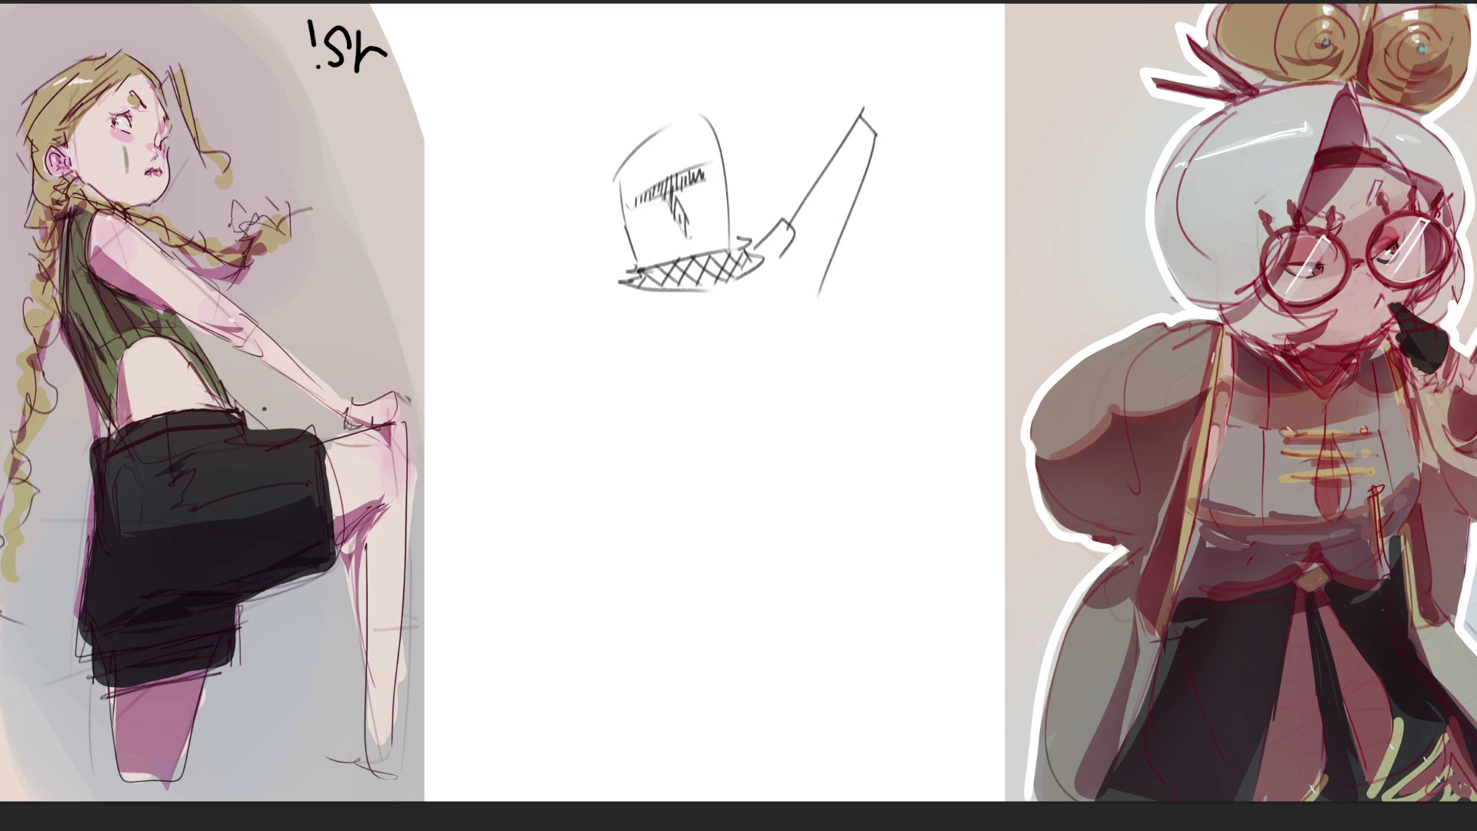
mouse_move(842, 107)
mouse_down()
mouse_move(887, 134)
mouse_move(848, 116)
mouse_move(868, 59)
mouse_move(892, 92)
mouse_move(928, 88)
mouse_move(841, 40)
mouse_move(831, 155)
mouse_move(842, 88)
mouse_move(477, 87)
mouse_move(470, 36)
mouse_move(822, 49)
mouse_up()
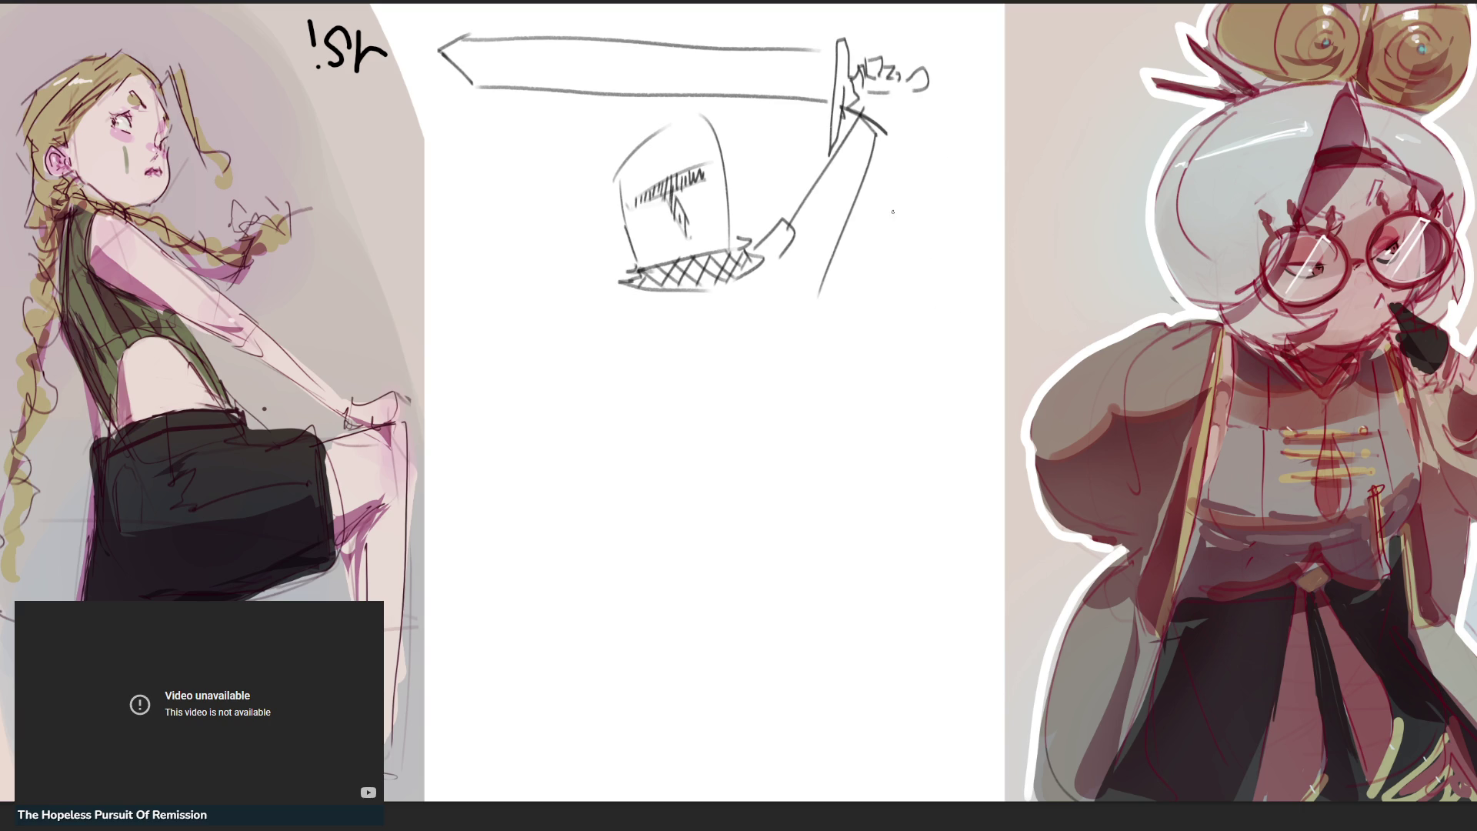
mouse_move(634, 294)
mouse_down()
mouse_move(768, 278)
mouse_move(785, 337)
mouse_up()
drag(815, 284, 795, 361)
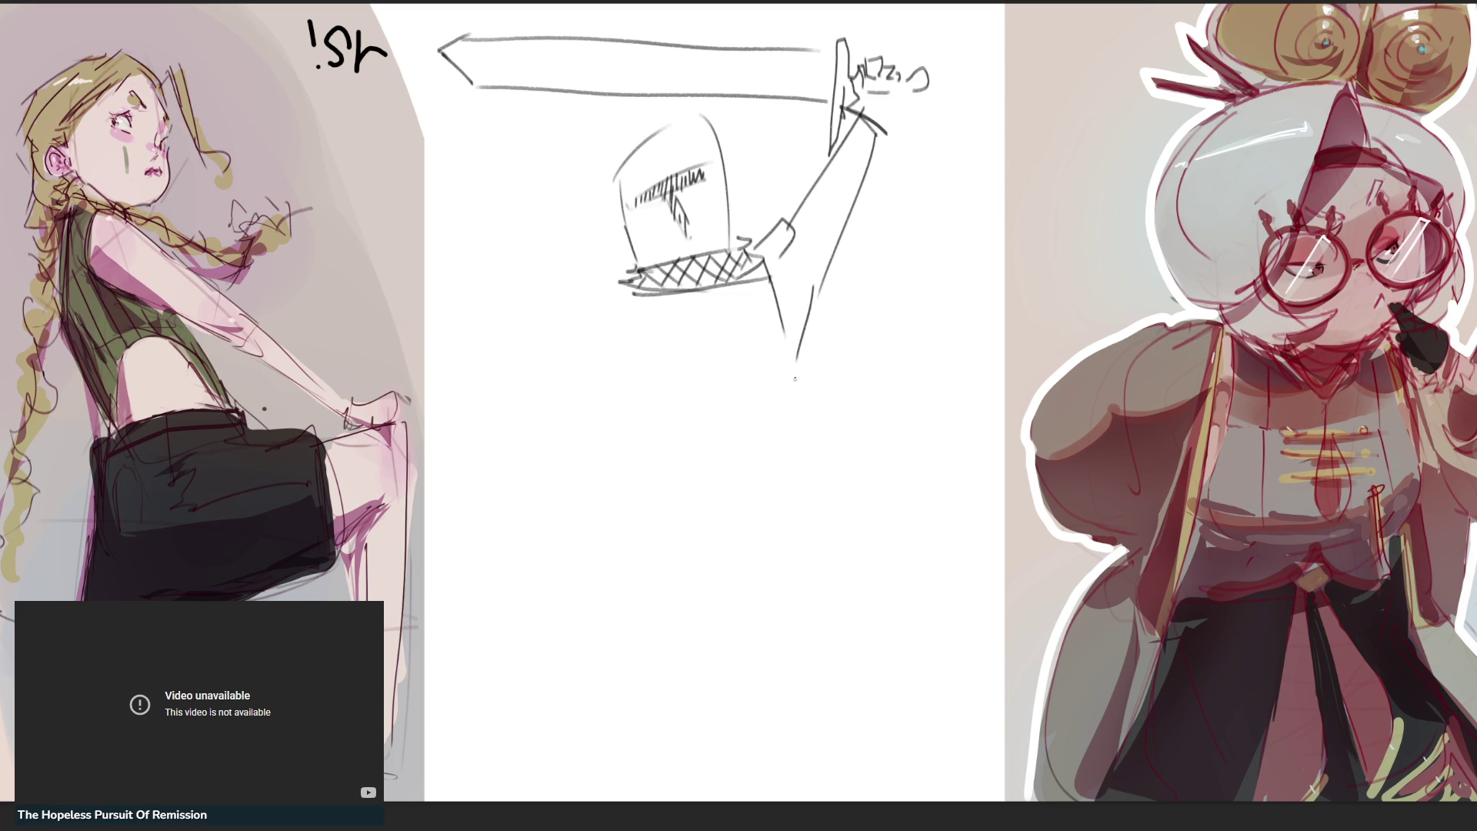
mouse_move(767, 267)
mouse_down()
mouse_move(813, 293)
mouse_move(806, 351)
mouse_move(780, 338)
mouse_up()
drag(806, 287, 785, 309)
Start the shoulder line under the collar and begin outlining a shield below it
drag(625, 272, 610, 308)
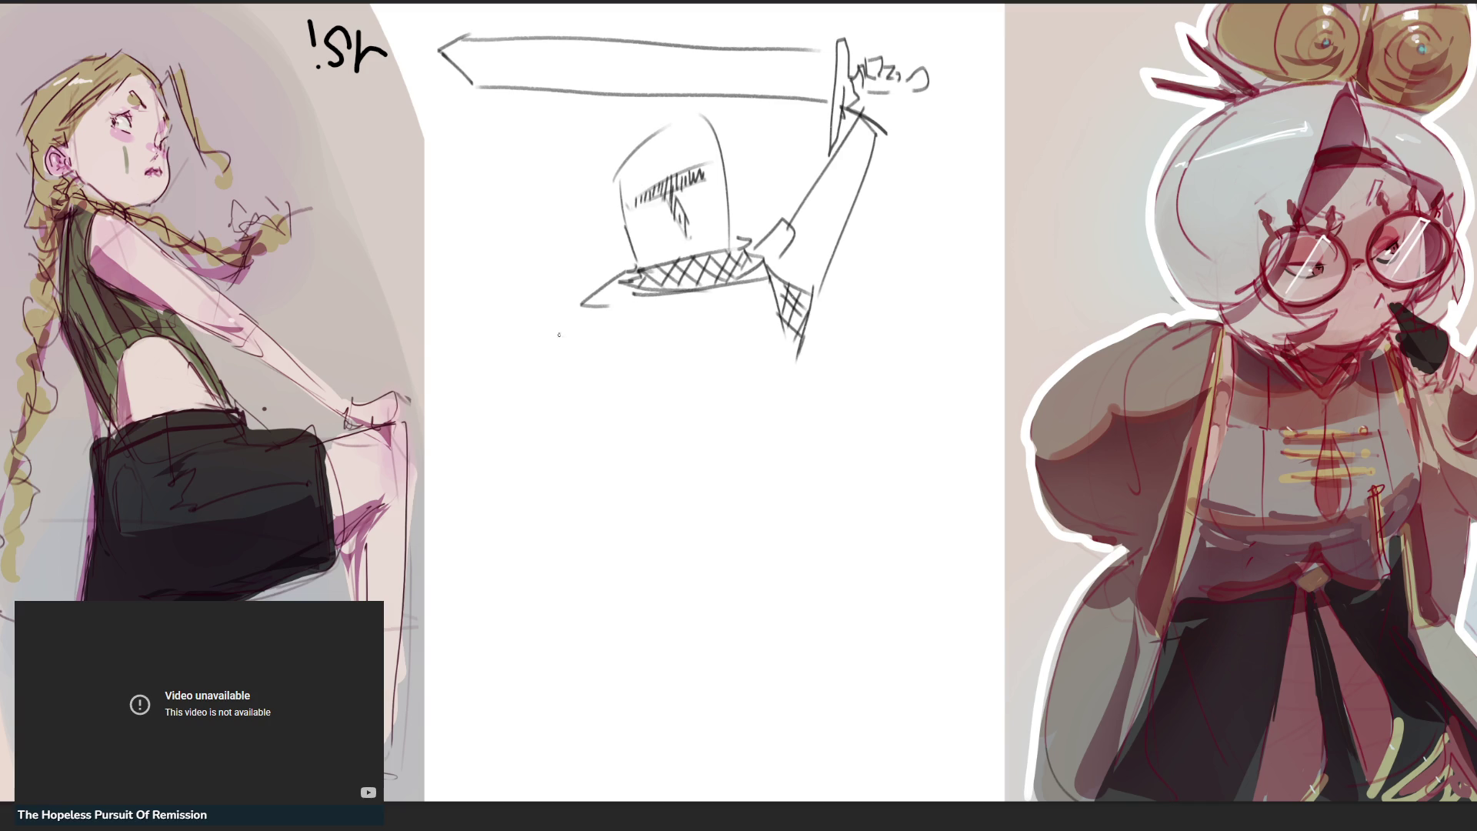
mouse_move(547, 317)
mouse_down()
mouse_move(623, 311)
mouse_move(613, 521)
mouse_up()
drag(639, 313, 649, 507)
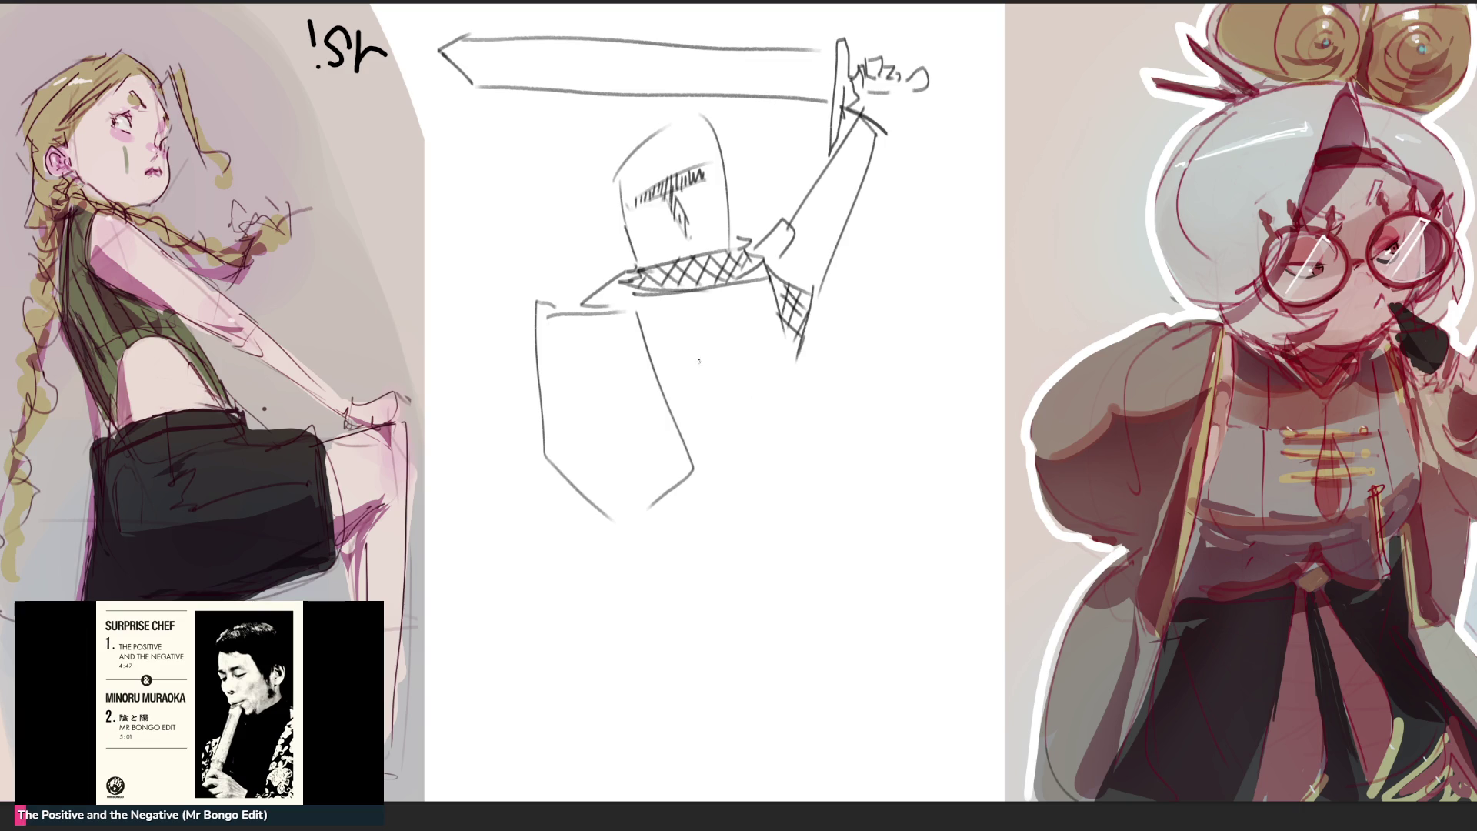
Finish the shield's right edge, crossbar and curved bottom, then rough in the legs and hem
drag(698, 310, 718, 407)
mouse_move(665, 359)
mouse_down()
mouse_move(769, 353)
mouse_move(812, 471)
mouse_move(699, 517)
mouse_move(596, 594)
mouse_up()
mouse_move(724, 529)
mouse_down()
mouse_move(648, 599)
mouse_move(822, 620)
mouse_up()
mouse_move(826, 494)
mouse_down()
mouse_move(883, 572)
mouse_move(829, 603)
mouse_up()
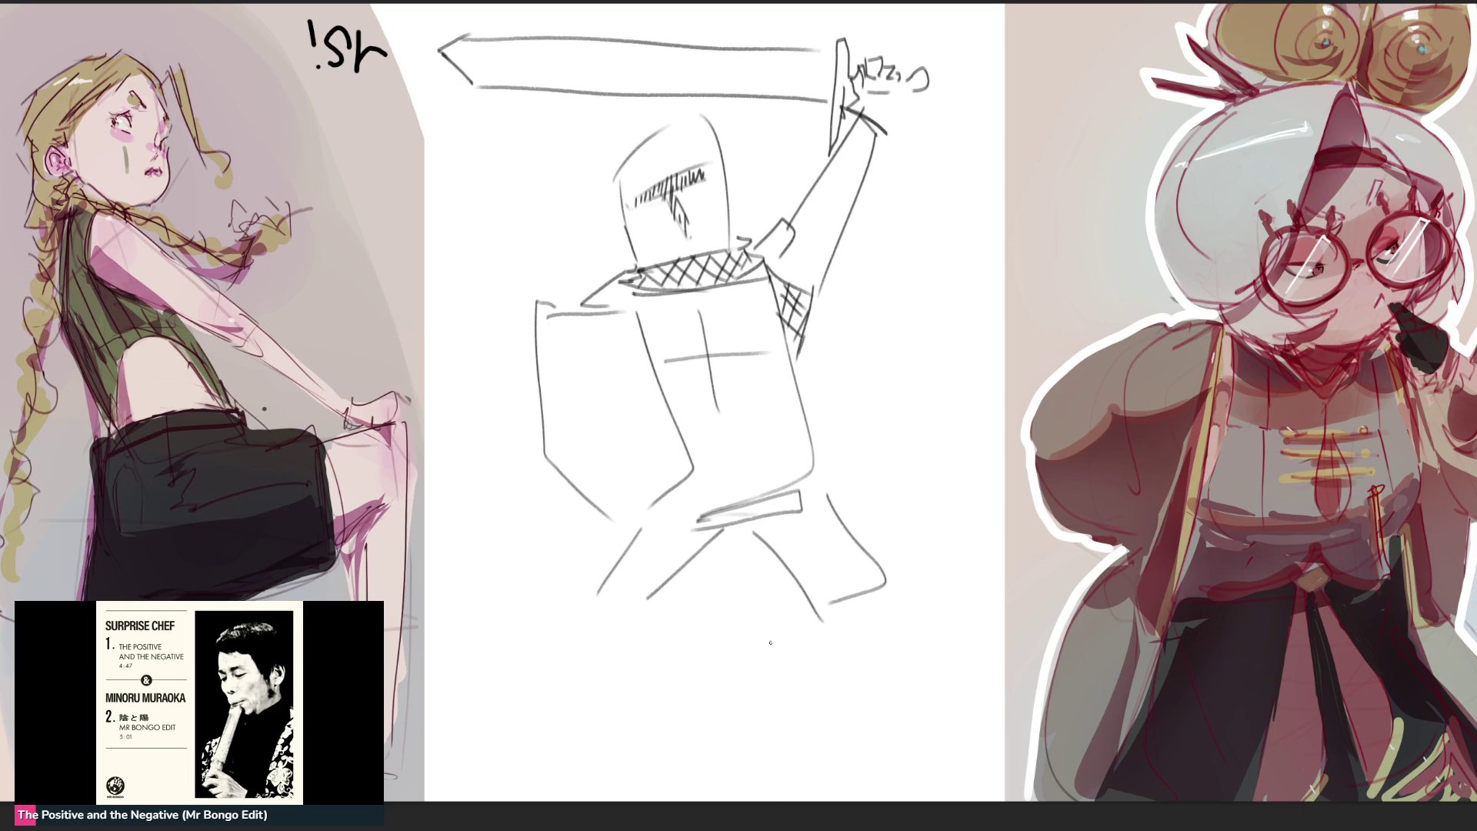
drag(680, 577, 789, 594)
Outline both lower legs and cap them with boxy flat feet
mouse_move(644, 592)
mouse_down()
mouse_move(680, 756)
mouse_move(711, 762)
mouse_move(708, 607)
mouse_up()
mouse_move(704, 586)
mouse_down()
mouse_move(774, 595)
mouse_move(834, 741)
mouse_move(857, 749)
mouse_up()
drag(857, 746, 839, 613)
mouse_move(843, 744)
mouse_down()
mouse_move(840, 774)
mouse_move(915, 762)
mouse_move(838, 785)
mouse_up()
mouse_move(693, 767)
mouse_down()
mouse_move(706, 785)
mouse_move(620, 780)
mouse_move(676, 761)
mouse_move(728, 785)
mouse_up()
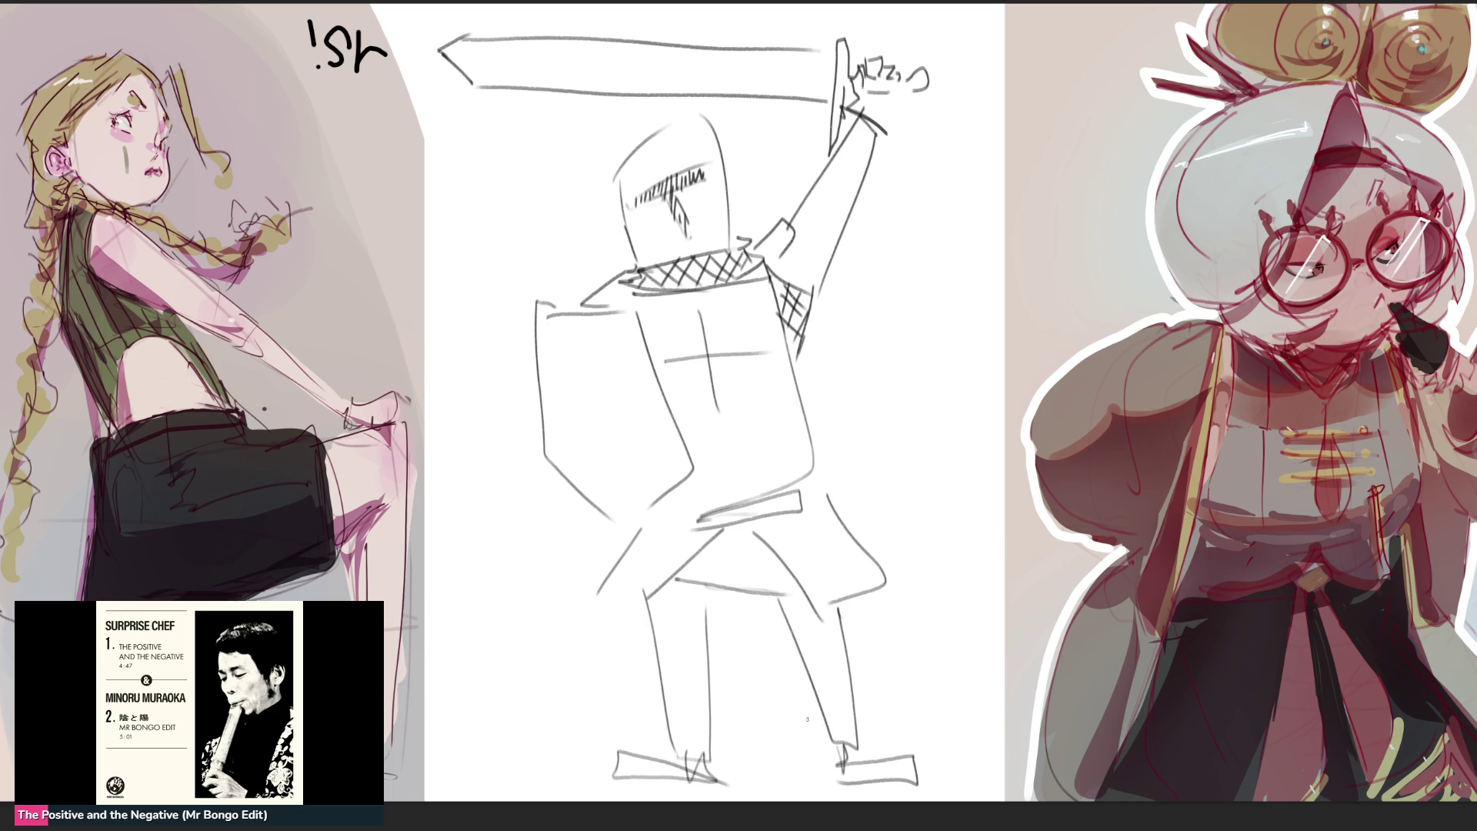
Add strokes beside the shield and shoulder, then darken the helmet visor hatching and outline
mouse_move(549, 372)
mouse_down()
mouse_move(516, 416)
mouse_move(526, 430)
mouse_up()
drag(603, 279, 566, 314)
drag(665, 201, 697, 257)
mouse_move(634, 205)
mouse_down()
mouse_move(699, 174)
mouse_move(676, 210)
mouse_move(687, 255)
mouse_up()
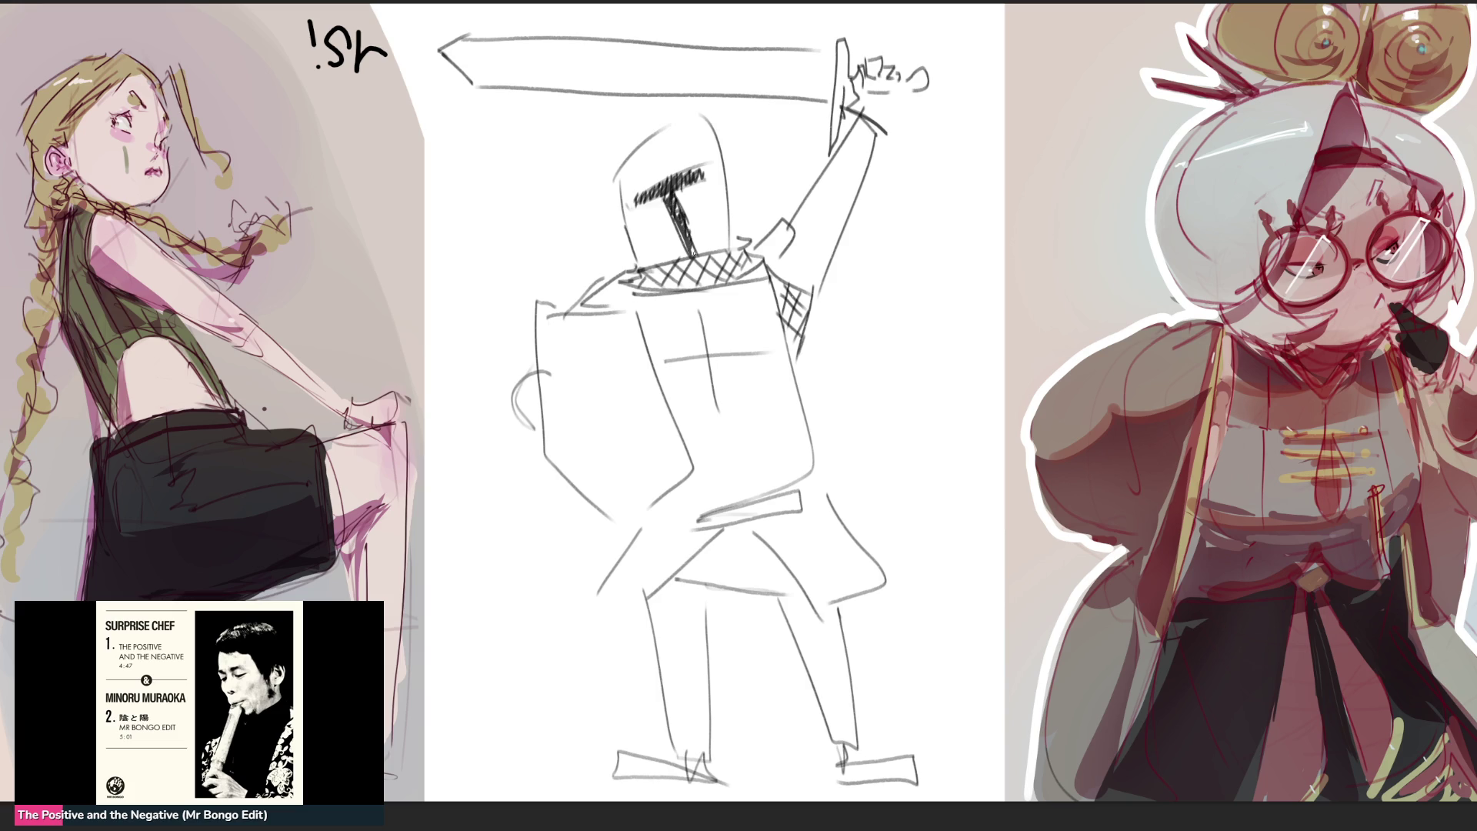
mouse_move(612, 148)
mouse_down()
mouse_move(618, 204)
mouse_move(688, 108)
mouse_up()
drag(706, 109, 725, 242)
drag(614, 154, 628, 245)
drag(630, 263, 669, 260)
drag(709, 130, 727, 233)
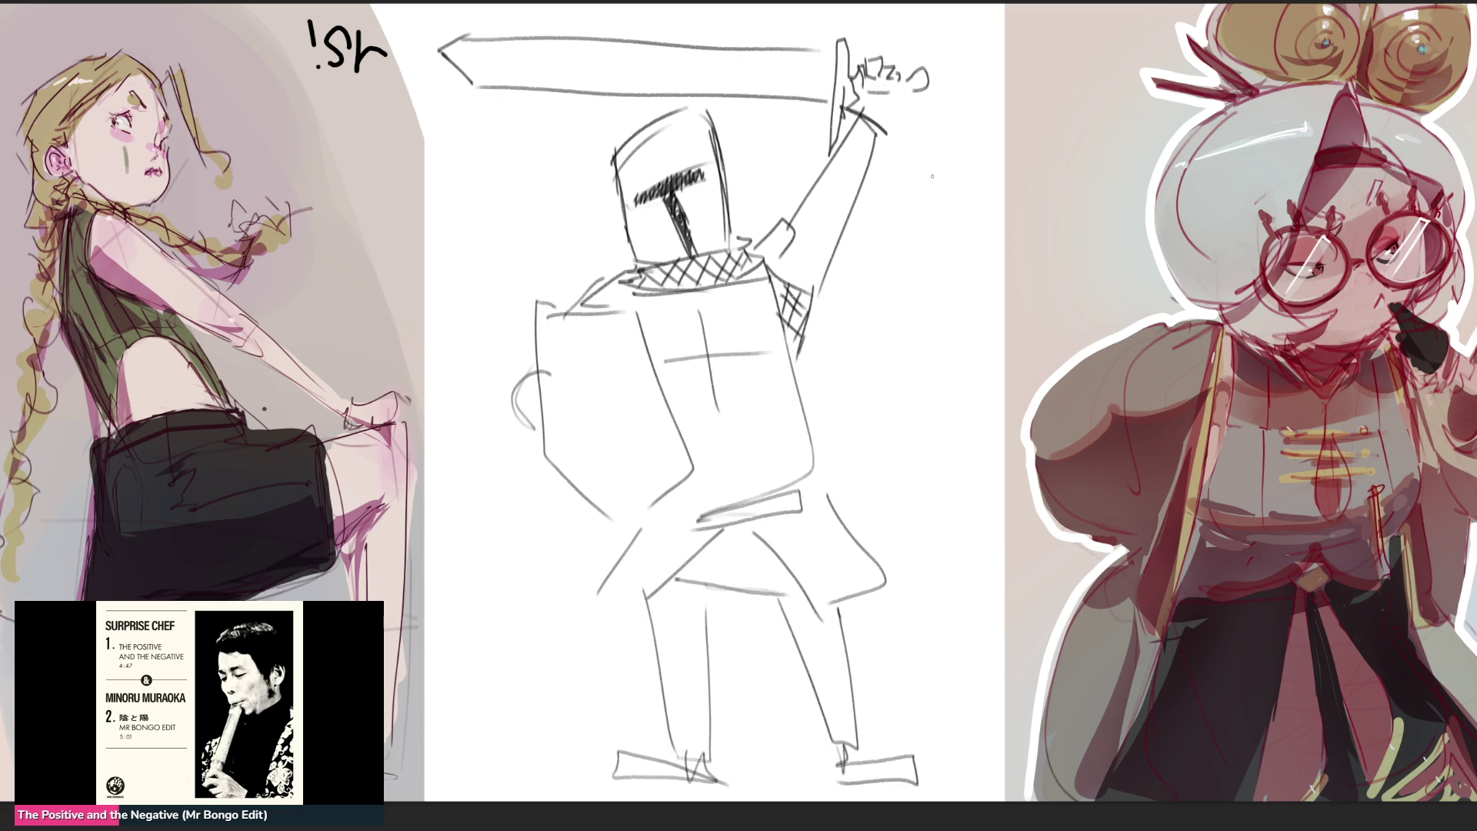
Fade the knight sketch to light grey and shrink the brush to a fine point
key(i)
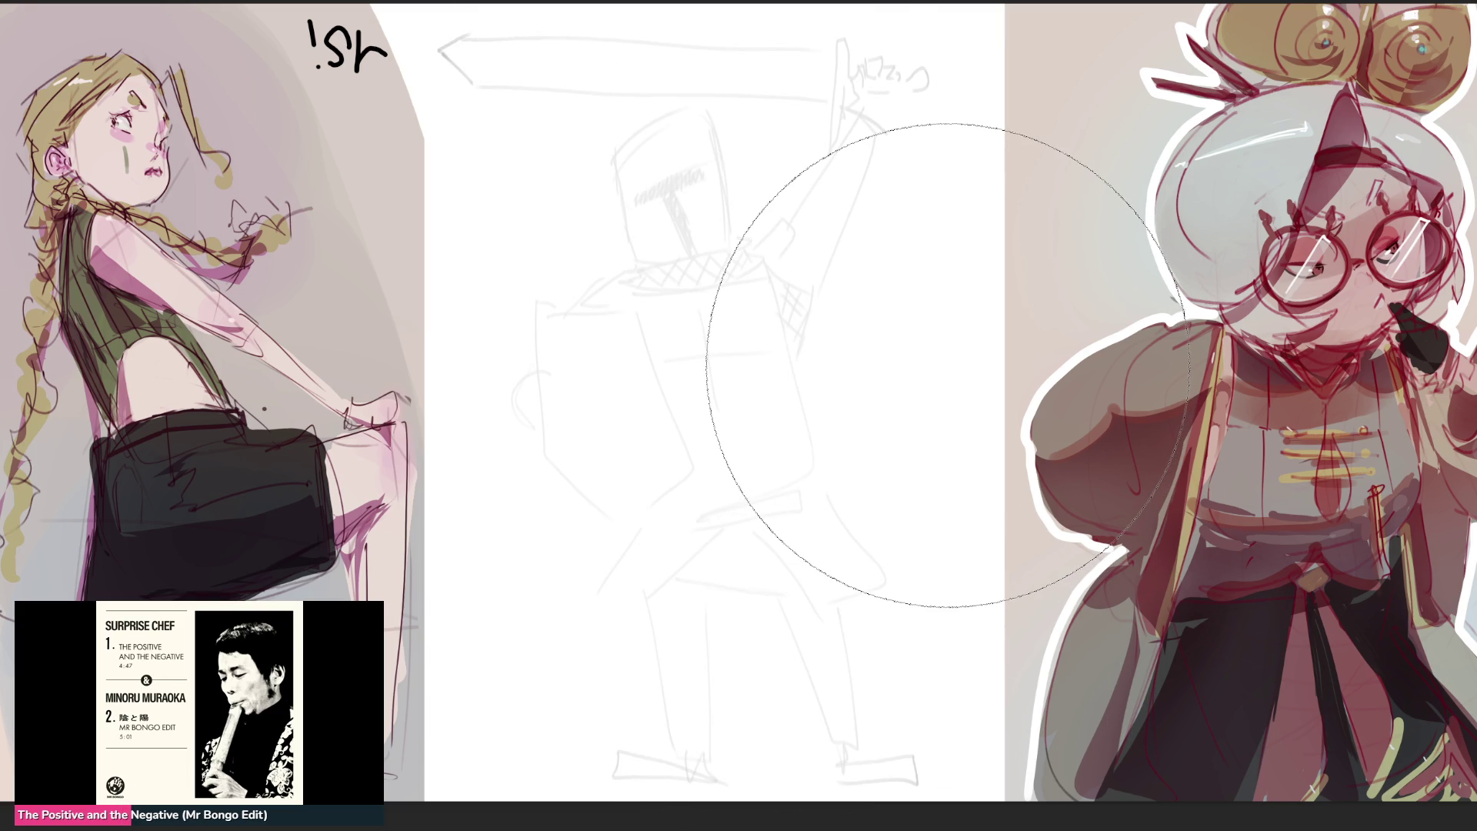
key(e)
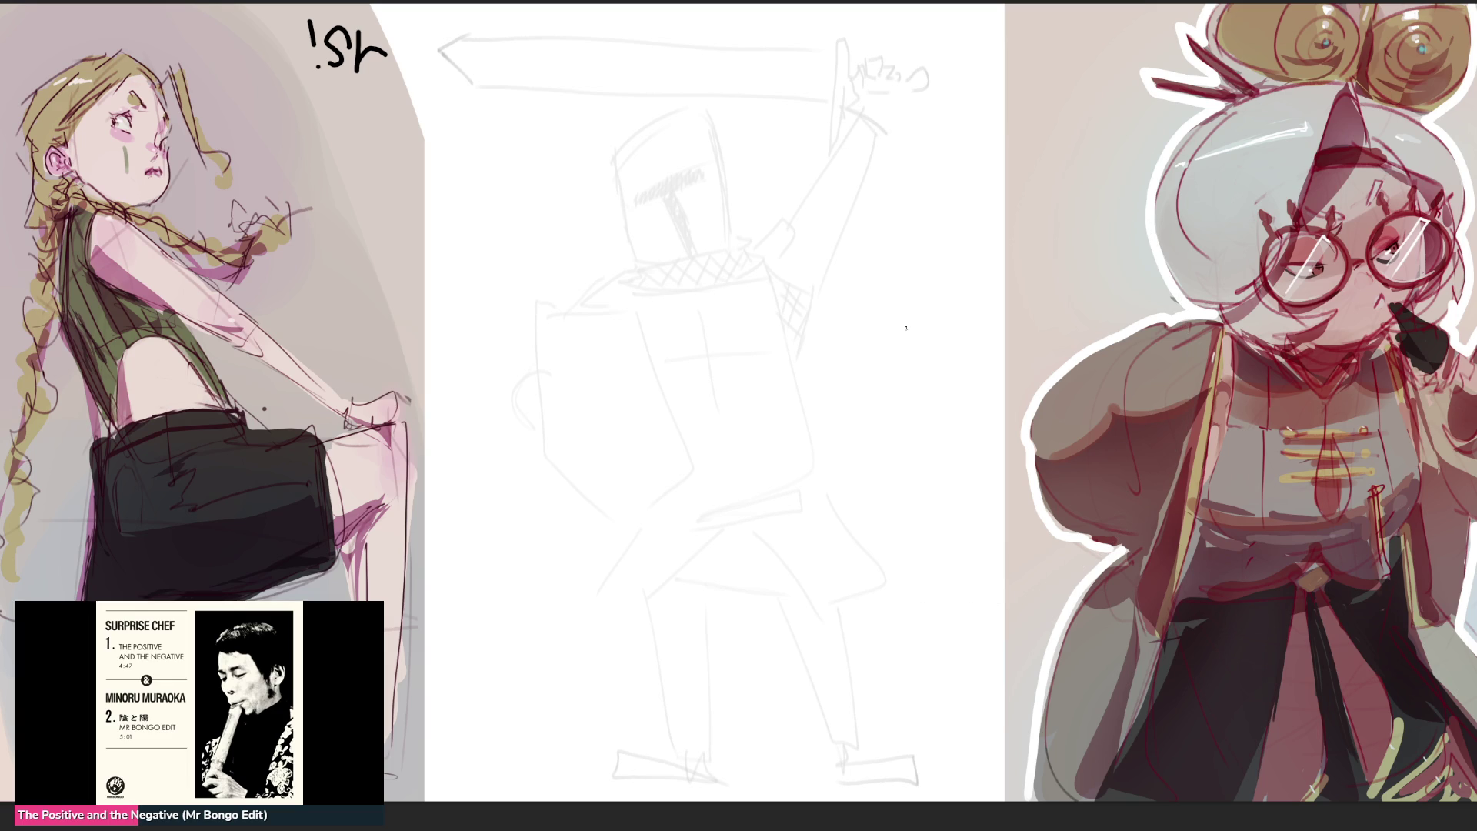
Block in construction lines for the helmet top, sides, neck and collar
mouse_move(582, 154)
mouse_down()
mouse_move(626, 117)
mouse_move(697, 133)
mouse_move(687, 150)
mouse_move(715, 170)
mouse_up()
drag(597, 143, 589, 187)
drag(692, 118, 697, 217)
drag(581, 158, 572, 222)
drag(552, 246, 624, 267)
mouse_move(694, 193)
mouse_down()
mouse_move(674, 246)
mouse_move(636, 283)
mouse_up()
drag(701, 107, 724, 245)
drag(594, 287, 697, 278)
drag(713, 144, 723, 258)
Block in construction lines left of the collar and across the collar and raised arm
drag(526, 298, 654, 322)
drag(577, 274, 667, 344)
drag(531, 262, 440, 289)
drag(518, 189, 616, 321)
drag(450, 272, 488, 380)
mouse_move(476, 400)
mouse_down()
mouse_move(672, 268)
mouse_move(632, 413)
mouse_move(735, 263)
mouse_move(791, 260)
mouse_up()
drag(739, 139, 818, 200)
mouse_move(720, 79)
mouse_down()
mouse_move(866, 138)
mouse_move(890, 311)
mouse_move(771, 210)
mouse_move(849, 291)
mouse_up()
Add torso construction lines with a right-side curve and lines across the figure's top
drag(877, 203, 905, 356)
drag(851, 352, 804, 372)
drag(727, 408, 814, 354)
drag(864, 366, 892, 311)
drag(589, 459, 638, 454)
mouse_move(717, 70)
mouse_down()
mouse_move(789, 7)
mouse_move(699, 91)
mouse_up()
drag(675, 32, 707, 124)
drag(682, 70, 451, 224)
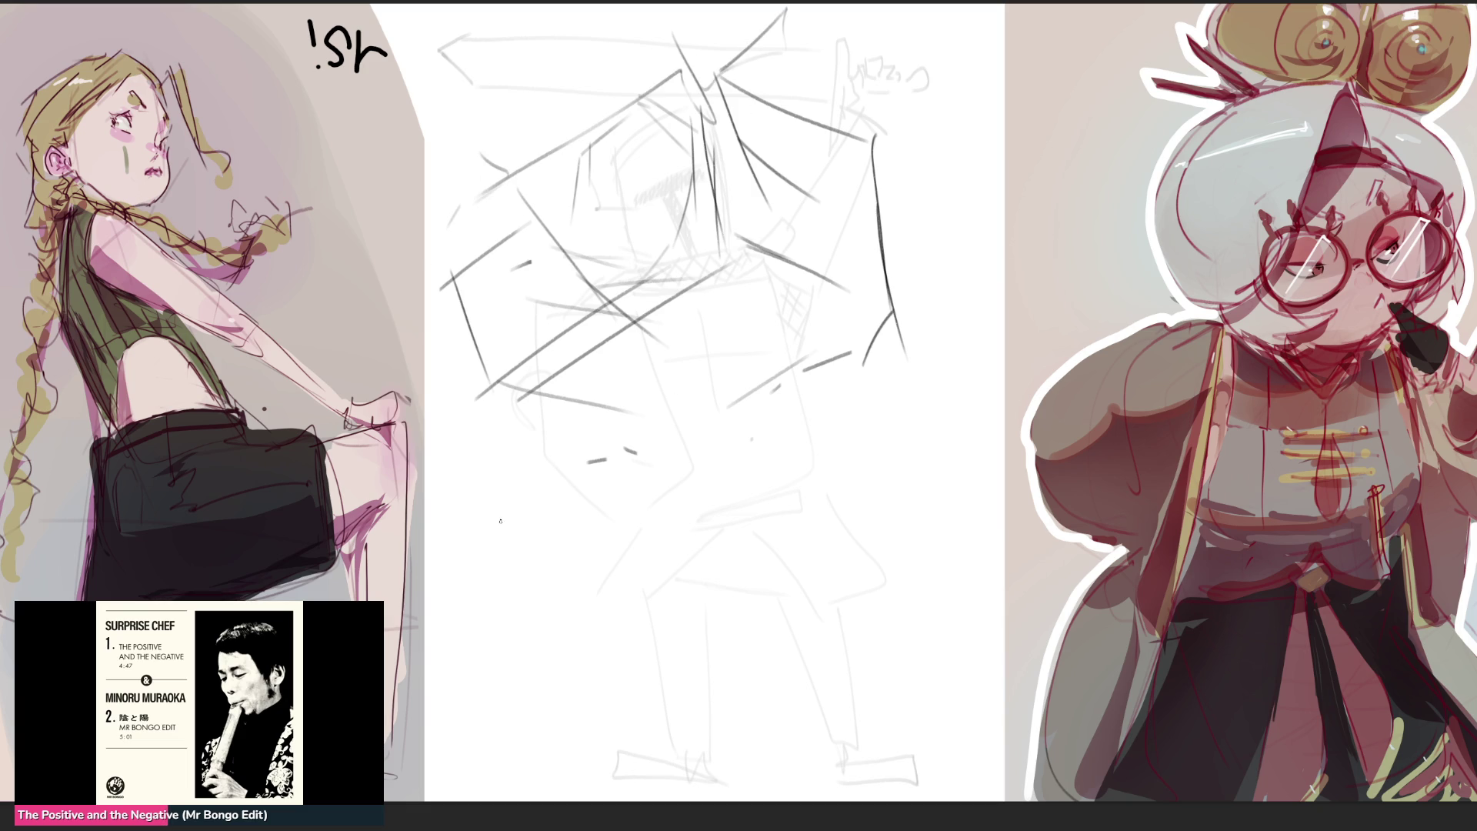
Block in the lower-left of the figure, the waist and hip curves, and the belt lines
drag(451, 493, 574, 424)
mouse_move(561, 490)
mouse_down()
mouse_move(475, 492)
mouse_move(580, 466)
mouse_move(612, 418)
mouse_up()
drag(615, 410, 628, 436)
mouse_move(603, 423)
mouse_down()
mouse_move(646, 412)
mouse_move(629, 447)
mouse_move(863, 352)
mouse_move(815, 509)
mouse_up()
drag(584, 522, 835, 503)
drag(731, 554, 803, 546)
mouse_move(566, 529)
mouse_down()
mouse_move(875, 552)
mouse_move(723, 539)
mouse_move(553, 642)
mouse_move(817, 545)
mouse_up()
Block in the skirt's sides and bottom edge, then lighten all new strokes and shrink the brush
mouse_move(815, 547)
mouse_down()
mouse_move(850, 738)
mouse_move(587, 745)
mouse_up()
mouse_move(543, 565)
mouse_down()
mouse_move(508, 649)
mouse_move(548, 738)
mouse_move(893, 719)
mouse_up()
mouse_move(859, 629)
mouse_down()
mouse_move(835, 577)
mouse_move(874, 693)
mouse_up()
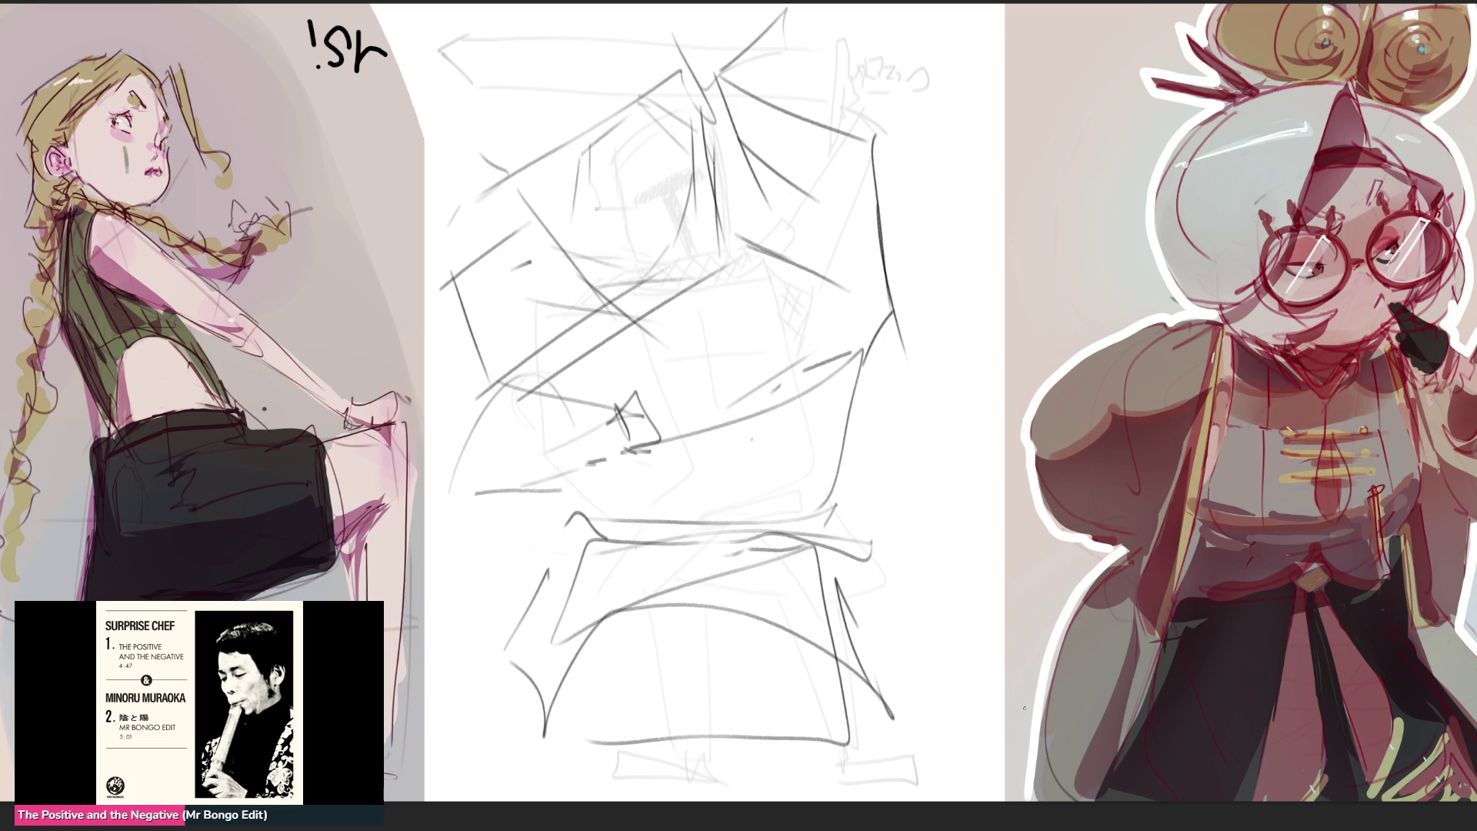
drag(750, 140, 1163, 741)
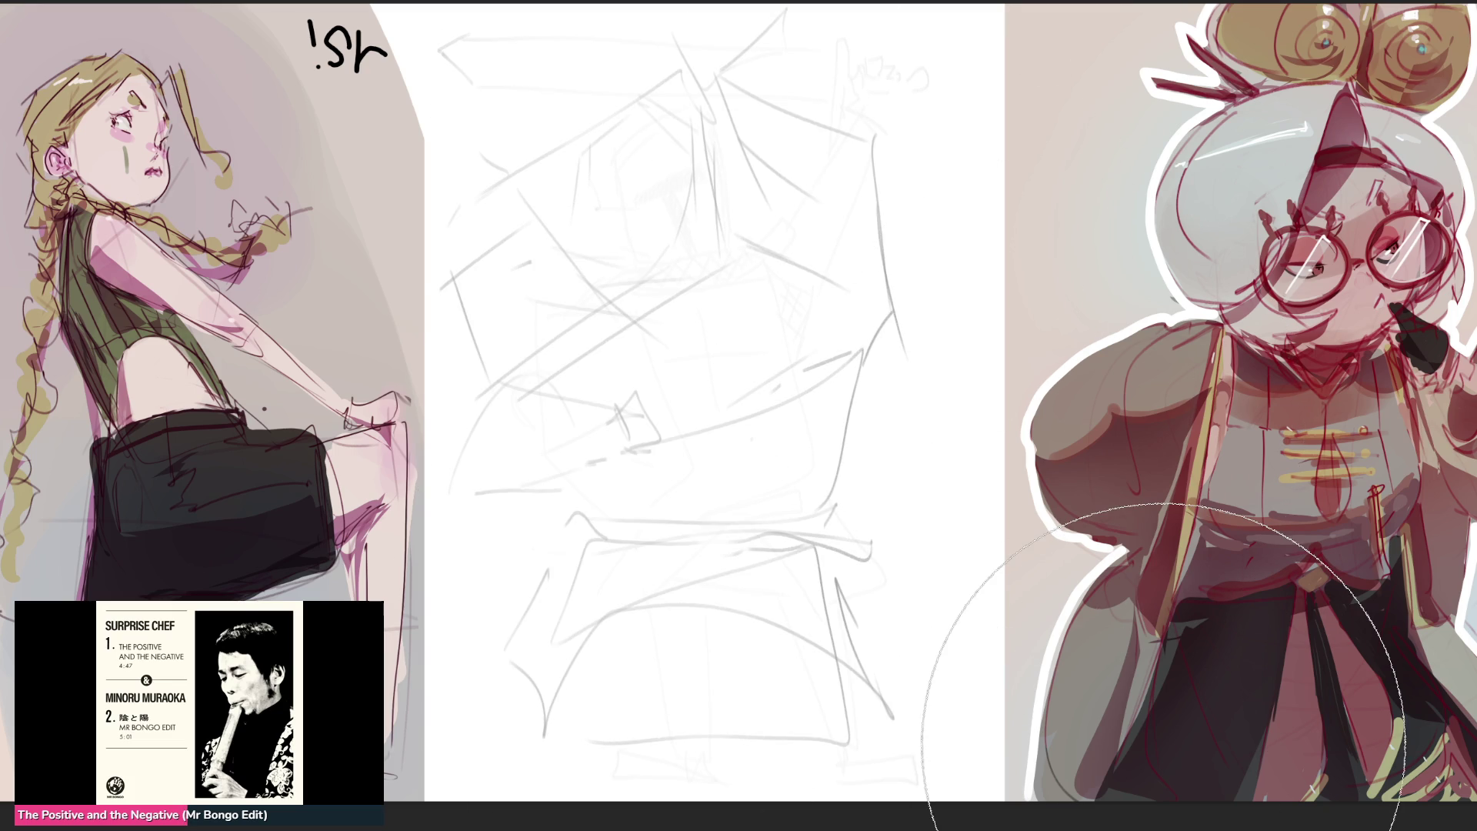
key(e)
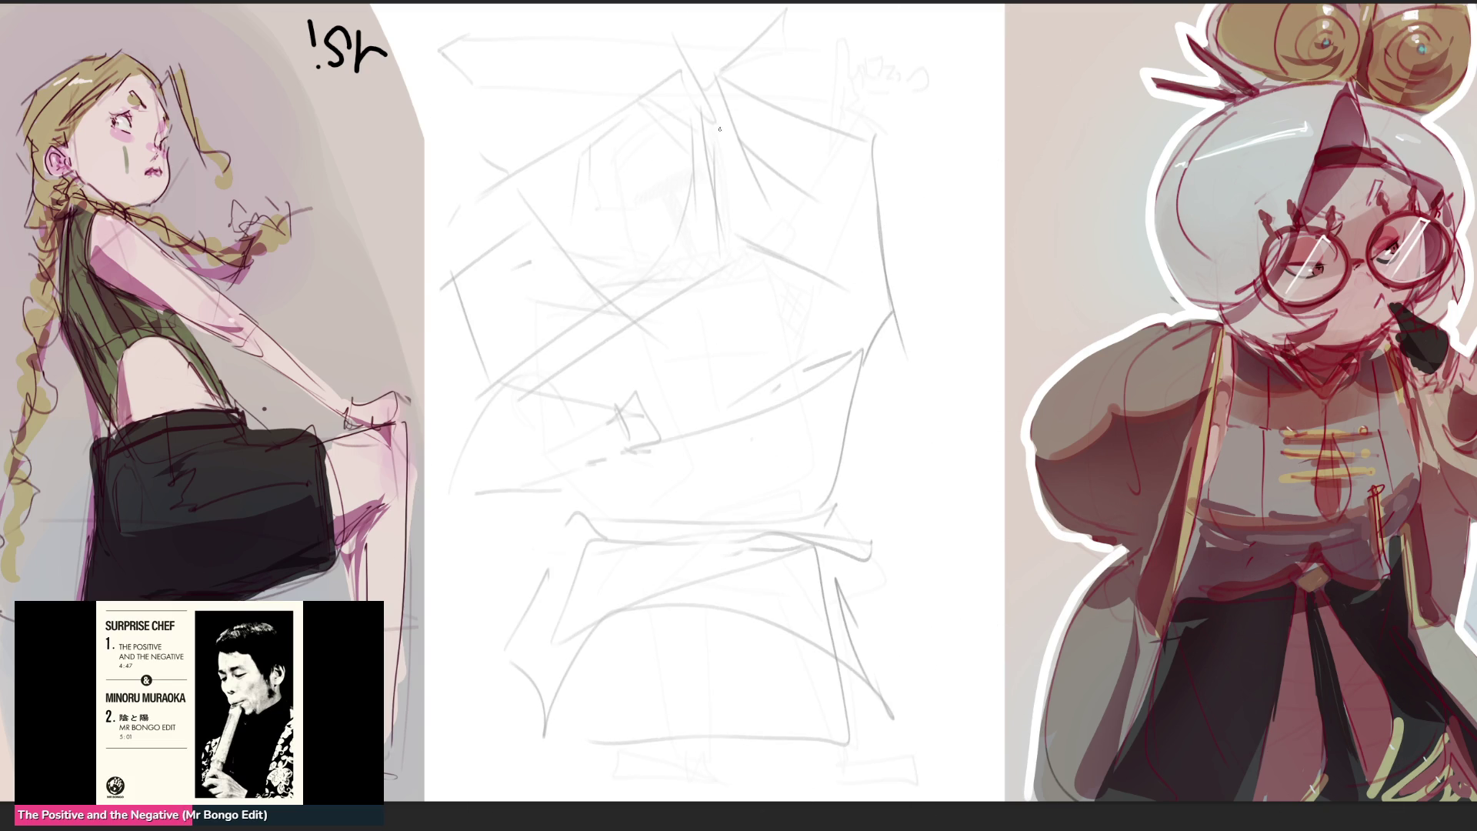
Ink the hatched visor slit, the face lines around it and the line beneath the slit
mouse_move(679, 192)
mouse_down()
mouse_move(694, 185)
mouse_move(682, 255)
mouse_move(695, 254)
mouse_up()
drag(689, 191, 692, 253)
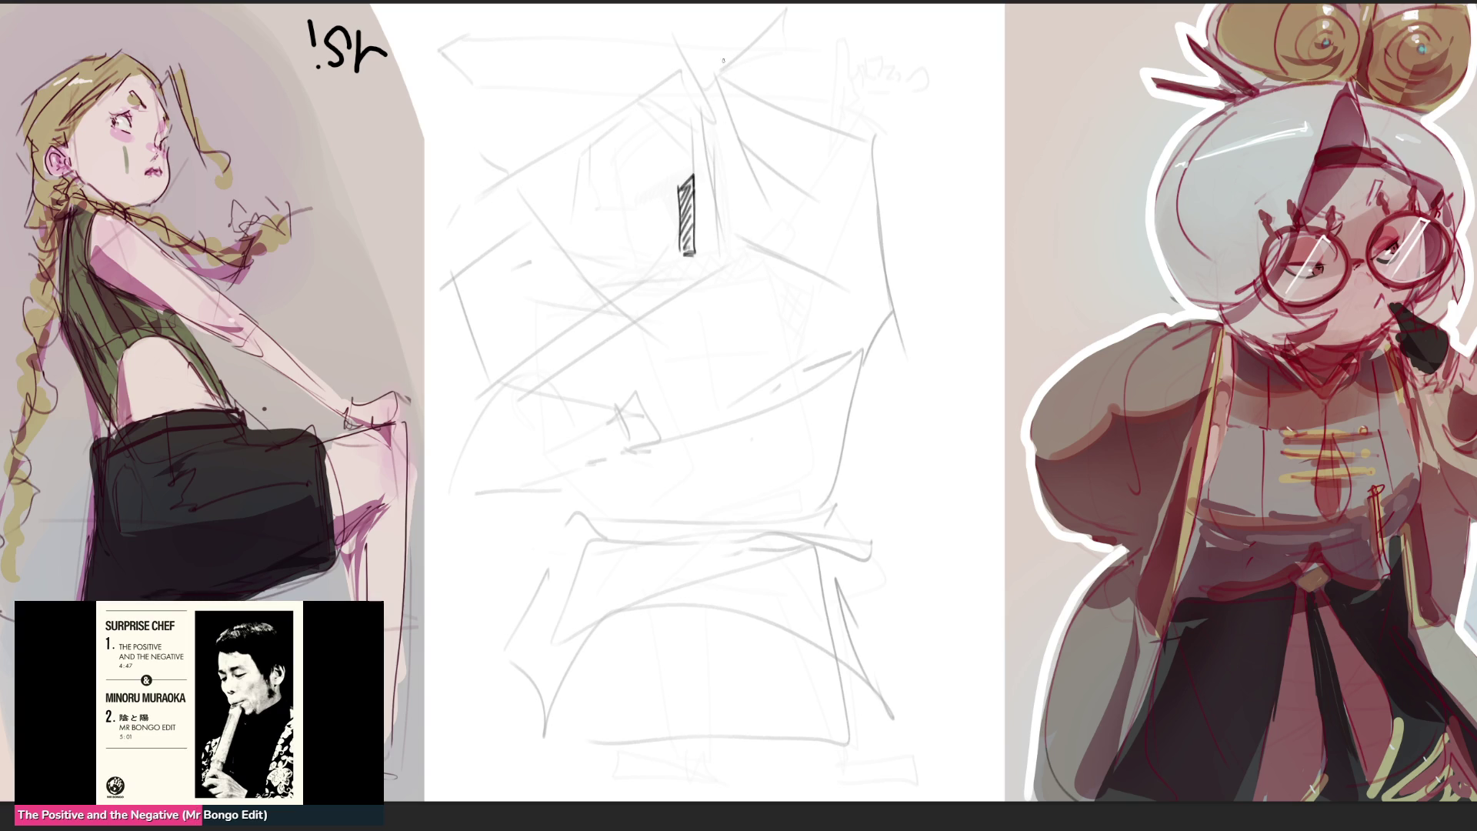
mouse_move(634, 162)
mouse_down()
mouse_move(652, 147)
mouse_move(634, 162)
mouse_move(687, 164)
mouse_move(688, 145)
mouse_move(644, 150)
mouse_move(684, 173)
mouse_up()
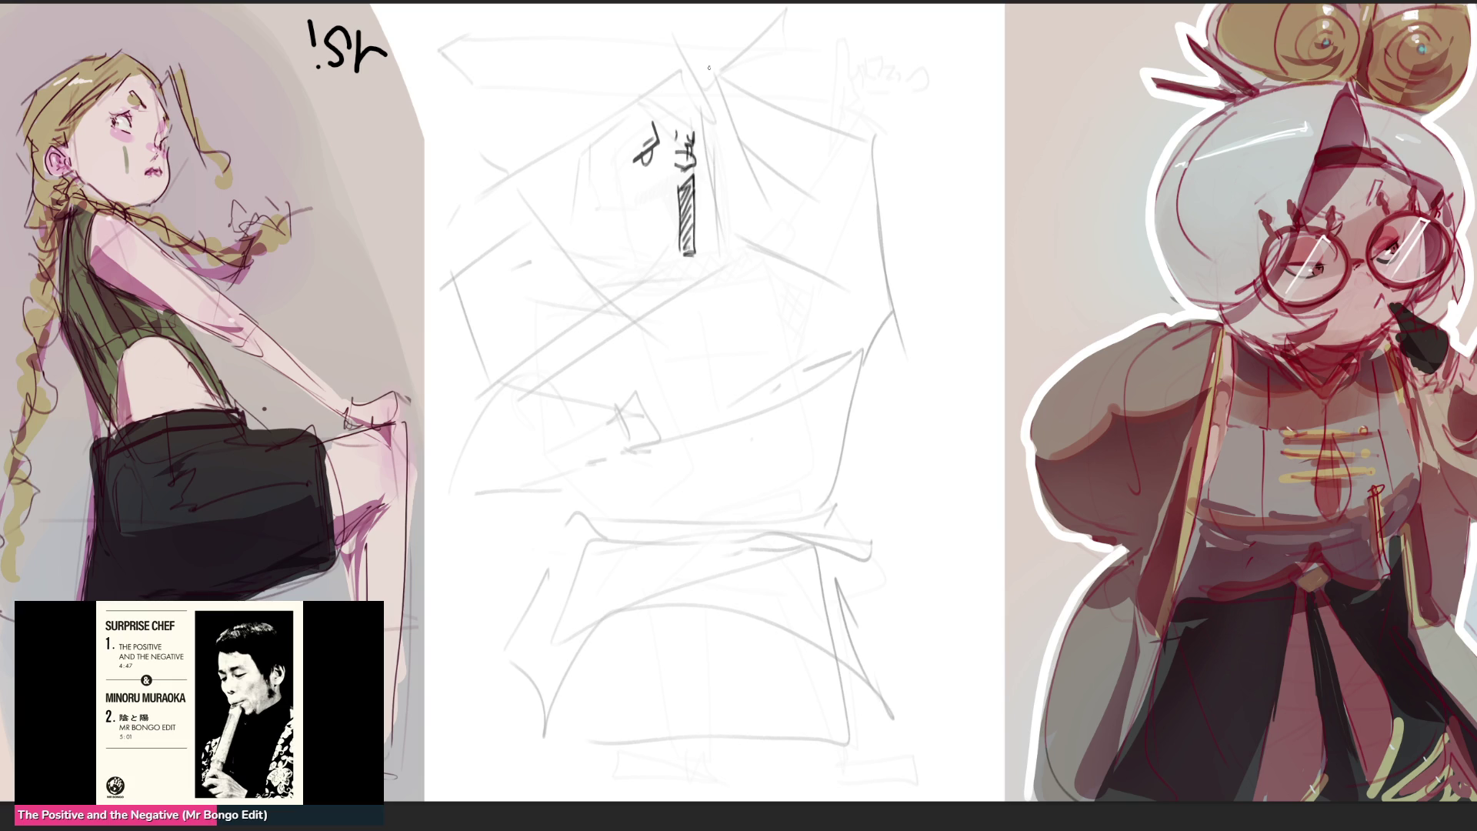
mouse_move(631, 125)
mouse_down()
mouse_move(623, 177)
mouse_move(694, 116)
mouse_move(693, 143)
mouse_up()
drag(635, 189, 681, 171)
mouse_move(699, 132)
mouse_down()
mouse_move(667, 199)
mouse_move(689, 181)
mouse_up()
drag(697, 254, 679, 259)
mouse_move(675, 196)
mouse_down()
mouse_move(623, 206)
mouse_move(633, 226)
mouse_move(718, 217)
mouse_move(708, 253)
mouse_move(656, 285)
mouse_up()
Ink the collar and jaw, the bracket below the face, the ear, and the hatched hat with its brim
mouse_move(702, 197)
mouse_down()
mouse_move(742, 229)
mouse_move(731, 237)
mouse_up()
mouse_move(739, 245)
mouse_down()
mouse_move(756, 277)
mouse_move(678, 304)
mouse_up()
drag(610, 247, 644, 295)
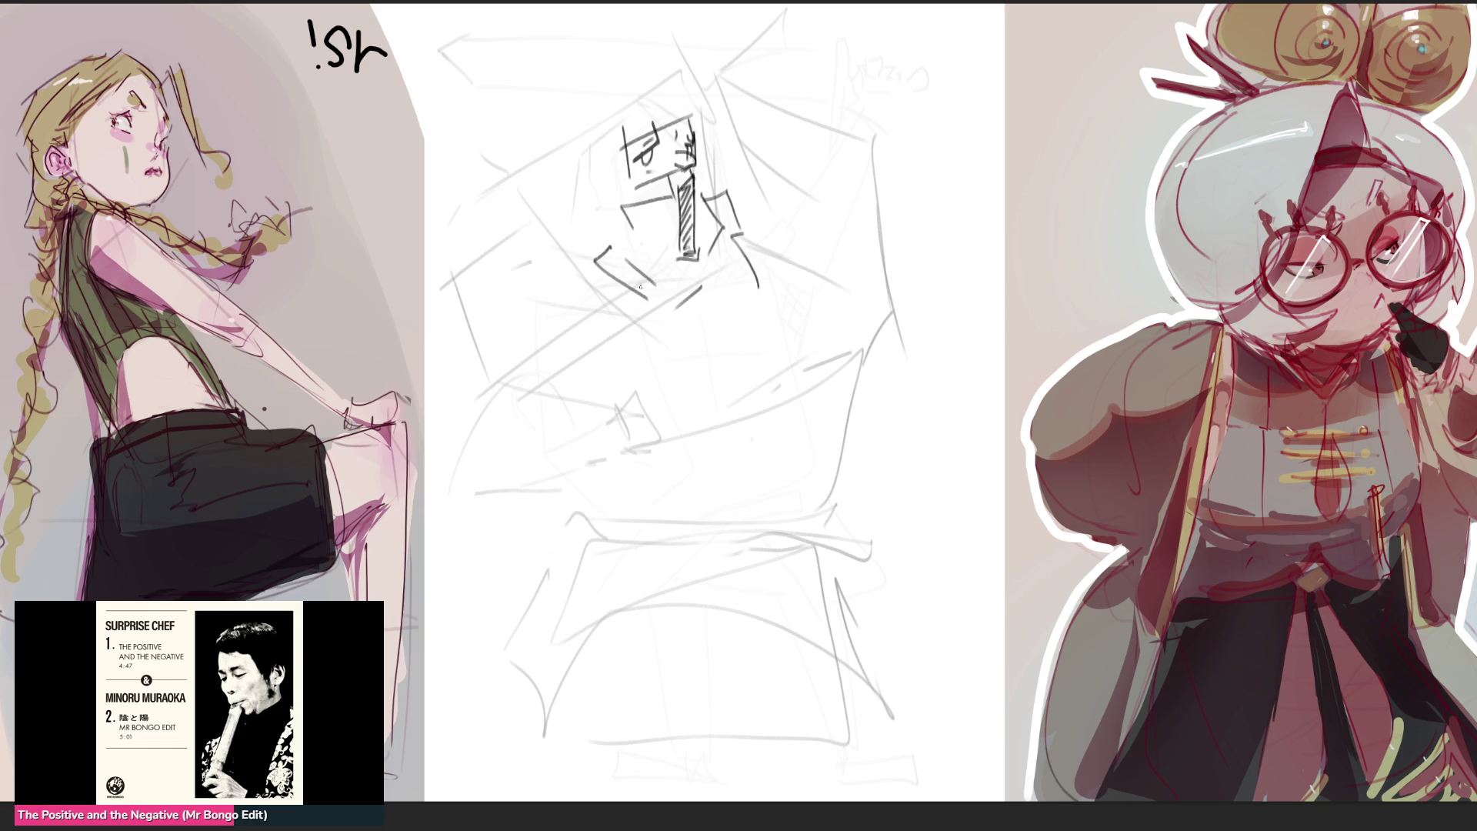
drag(624, 146, 626, 203)
mouse_move(574, 155)
mouse_down()
mouse_move(665, 61)
mouse_move(700, 110)
mouse_move(578, 181)
mouse_up()
drag(605, 127, 614, 143)
mouse_move(624, 115)
mouse_down()
mouse_move(634, 134)
mouse_move(654, 118)
mouse_up()
mouse_move(659, 92)
mouse_down()
mouse_move(667, 111)
mouse_move(676, 100)
mouse_move(559, 160)
mouse_up()
mouse_move(653, 55)
mouse_down()
mouse_move(596, 47)
mouse_move(549, 162)
mouse_move(540, 208)
mouse_move(600, 248)
mouse_up()
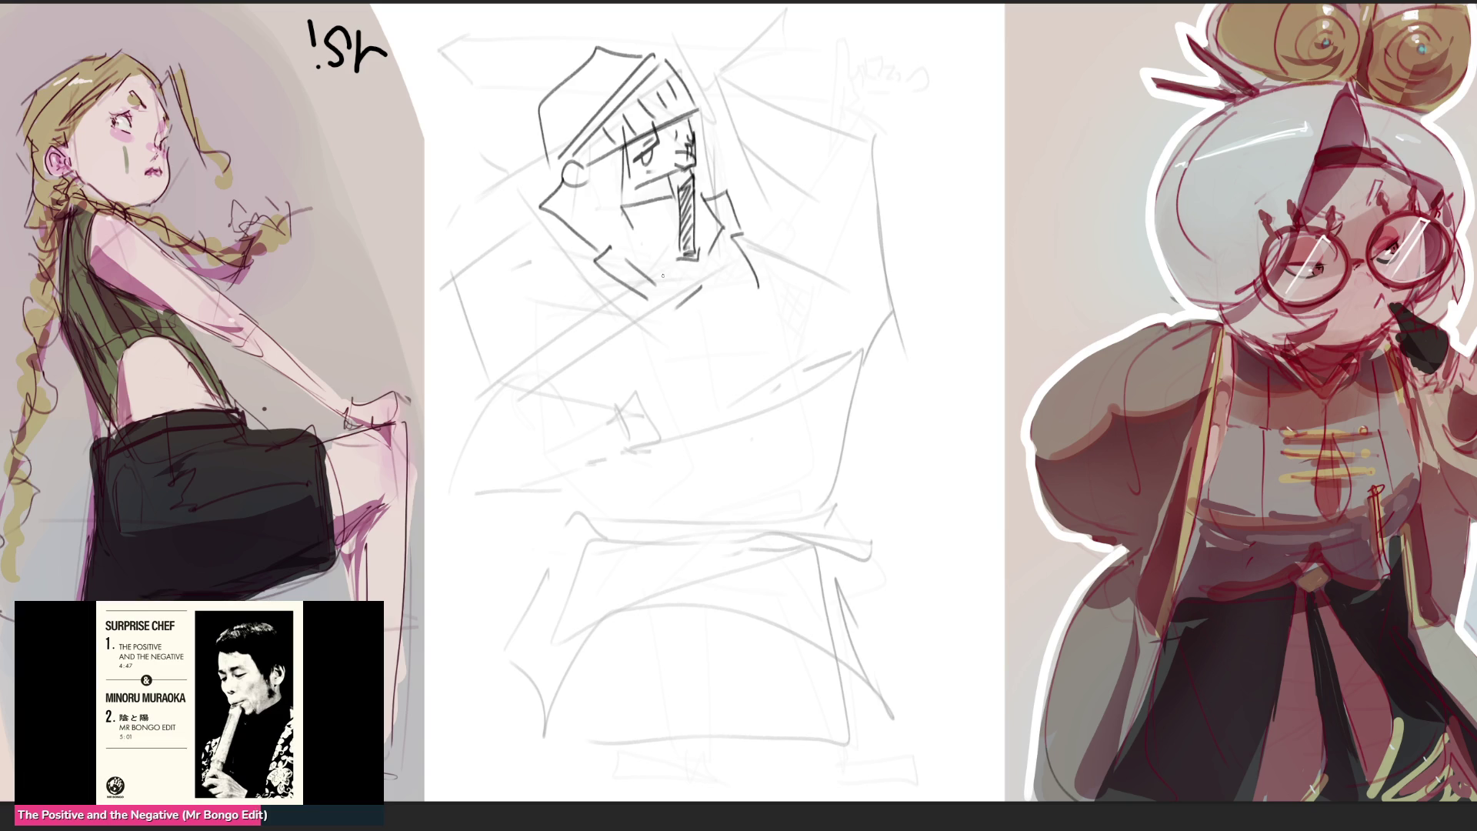
Ink the triangular wedge at right and the parallelogram shield at left with darkened edges
mouse_move(712, 196)
mouse_down()
mouse_move(744, 178)
mouse_move(738, 277)
mouse_move(810, 276)
mouse_up()
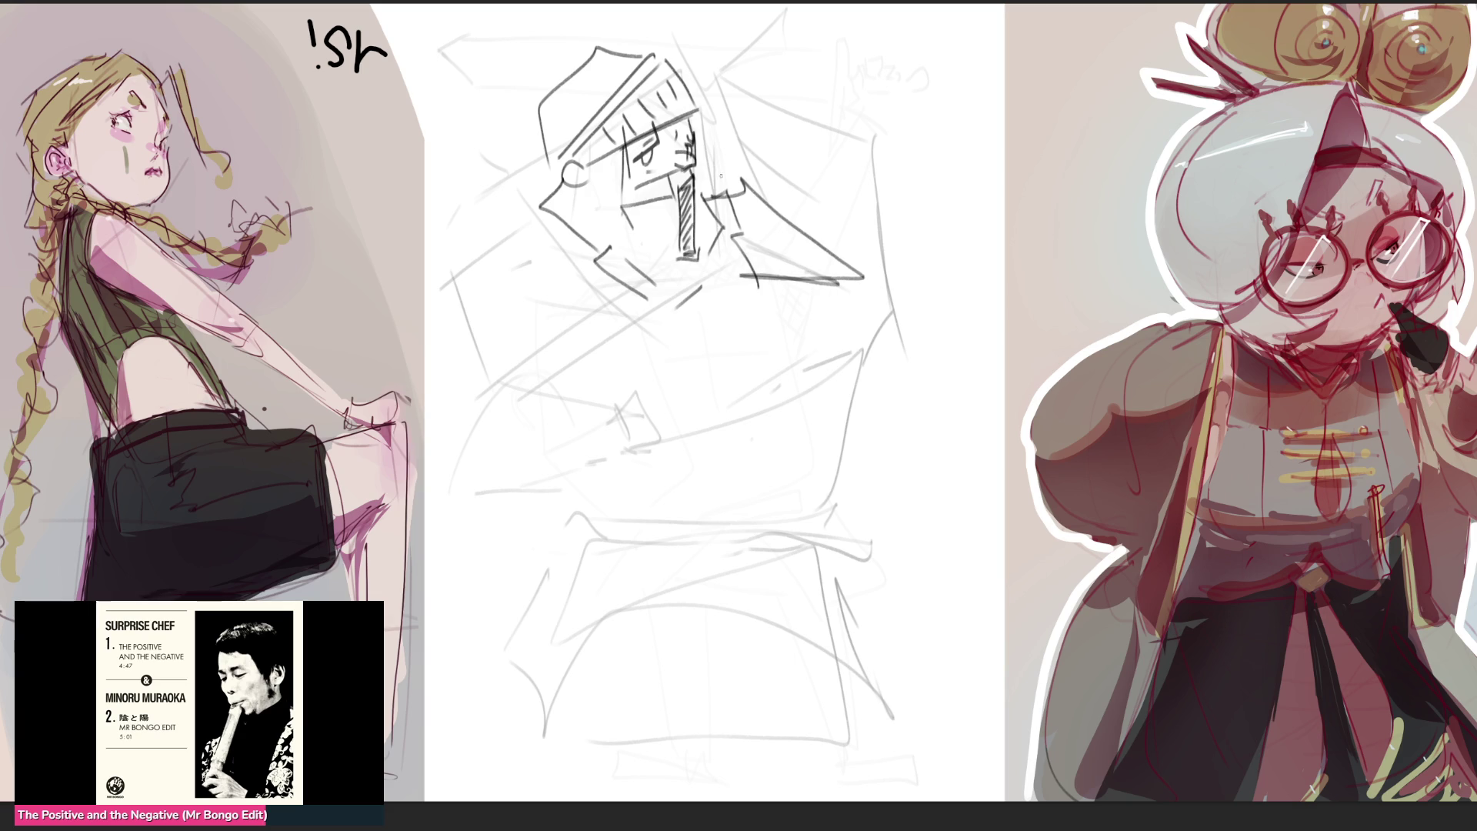
mouse_move(704, 172)
mouse_down()
mouse_move(833, 279)
mouse_move(748, 275)
mouse_up()
mouse_move(441, 277)
mouse_down()
mouse_move(543, 218)
mouse_move(661, 310)
mouse_up()
drag(644, 319, 564, 359)
mouse_move(441, 275)
mouse_down()
mouse_move(497, 399)
mouse_move(658, 309)
mouse_up()
drag(508, 390, 651, 326)
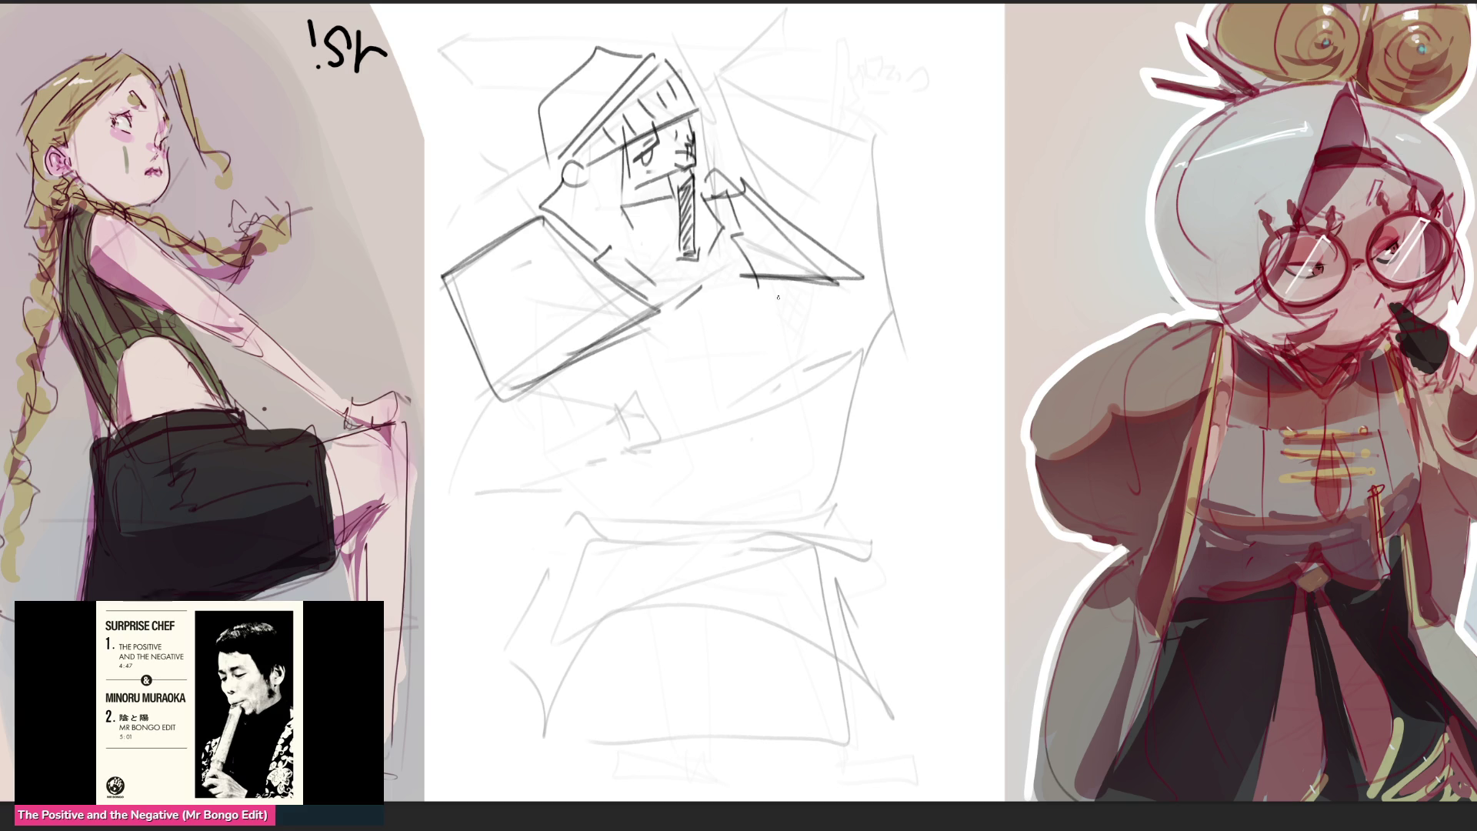
drag(448, 296, 451, 348)
drag(447, 399, 466, 379)
drag(610, 337, 565, 390)
Ink the arm and small hand with fingers below the shield, and the top of the raised hand
drag(464, 386, 434, 435)
drag(425, 453, 465, 522)
mouse_move(467, 461)
mouse_down()
mouse_move(533, 407)
mouse_move(604, 414)
mouse_up()
mouse_move(459, 537)
mouse_down()
mouse_move(658, 474)
mouse_move(619, 424)
mouse_up()
mouse_move(614, 425)
mouse_down()
mouse_move(630, 409)
mouse_move(645, 447)
mouse_up()
mouse_move(655, 396)
mouse_down()
mouse_move(690, 389)
mouse_move(693, 439)
mouse_up()
mouse_move(685, 444)
mouse_down()
mouse_move(669, 448)
mouse_move(696, 454)
mouse_up()
drag(666, 463, 693, 466)
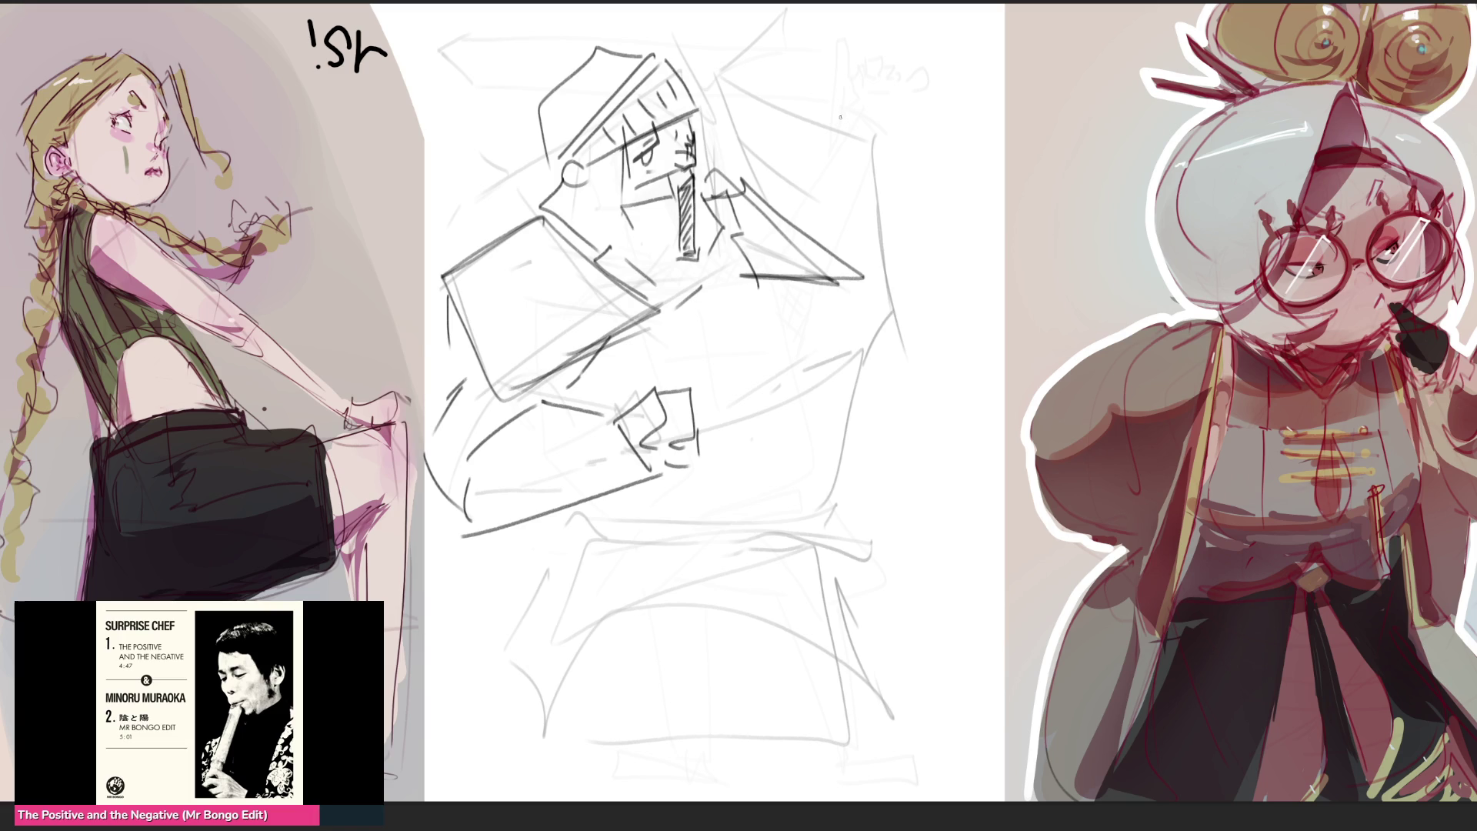
mouse_move(796, 77)
mouse_down()
mouse_move(797, 55)
mouse_move(856, 129)
mouse_move(852, 90)
mouse_move(854, 115)
mouse_move(800, 114)
mouse_move(836, 148)
mouse_move(775, 150)
mouse_move(868, 191)
mouse_move(847, 197)
mouse_up()
Ink the raised hand's fingers, the right shoulder, arm, waist and right side of the body
drag(776, 161, 787, 214)
drag(872, 173, 887, 288)
drag(771, 167, 745, 177)
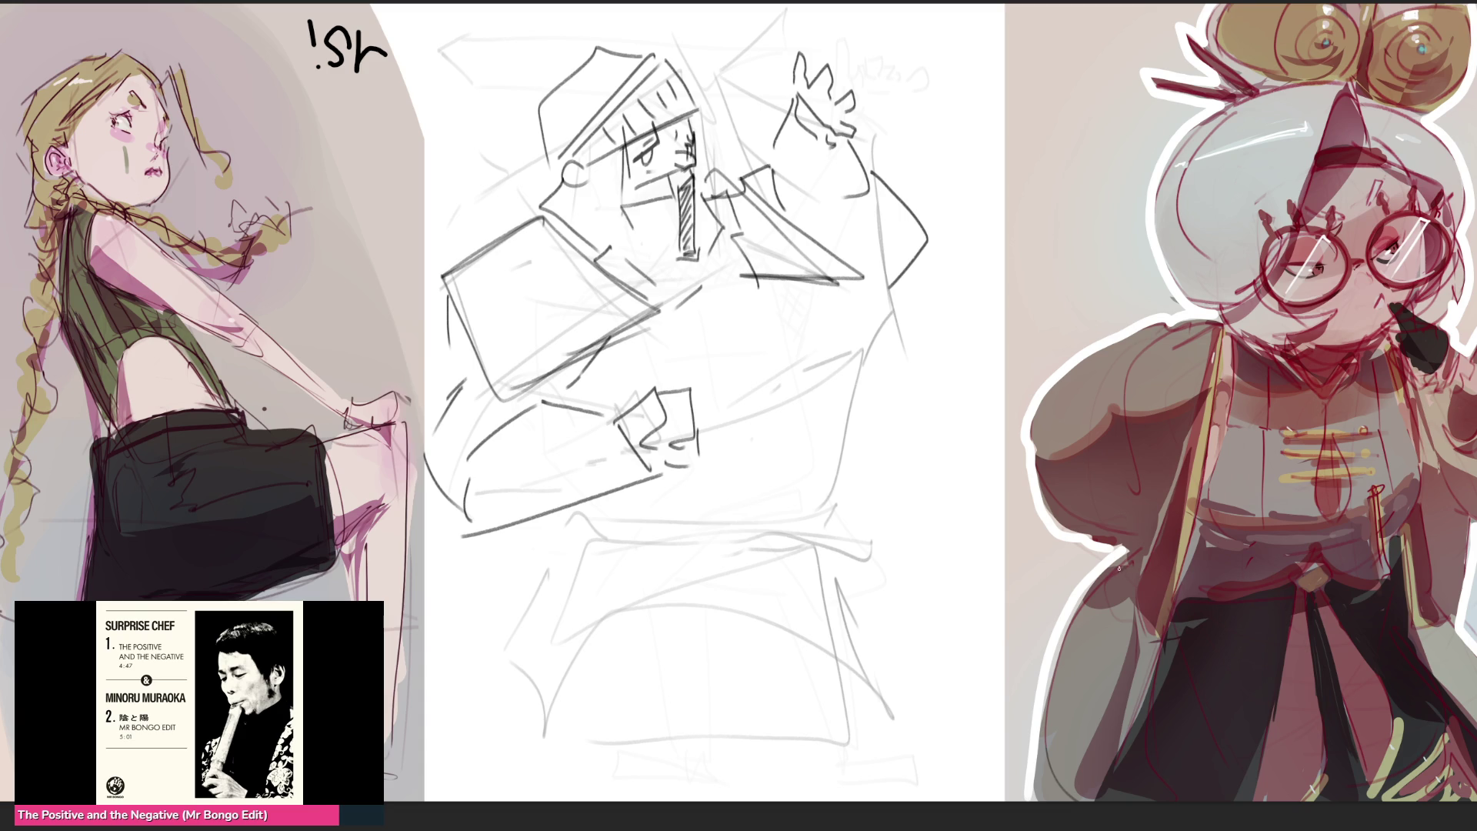
drag(765, 348, 783, 370)
mouse_move(750, 275)
mouse_down()
mouse_move(592, 372)
mouse_move(674, 383)
mouse_move(788, 363)
mouse_move(730, 425)
mouse_up()
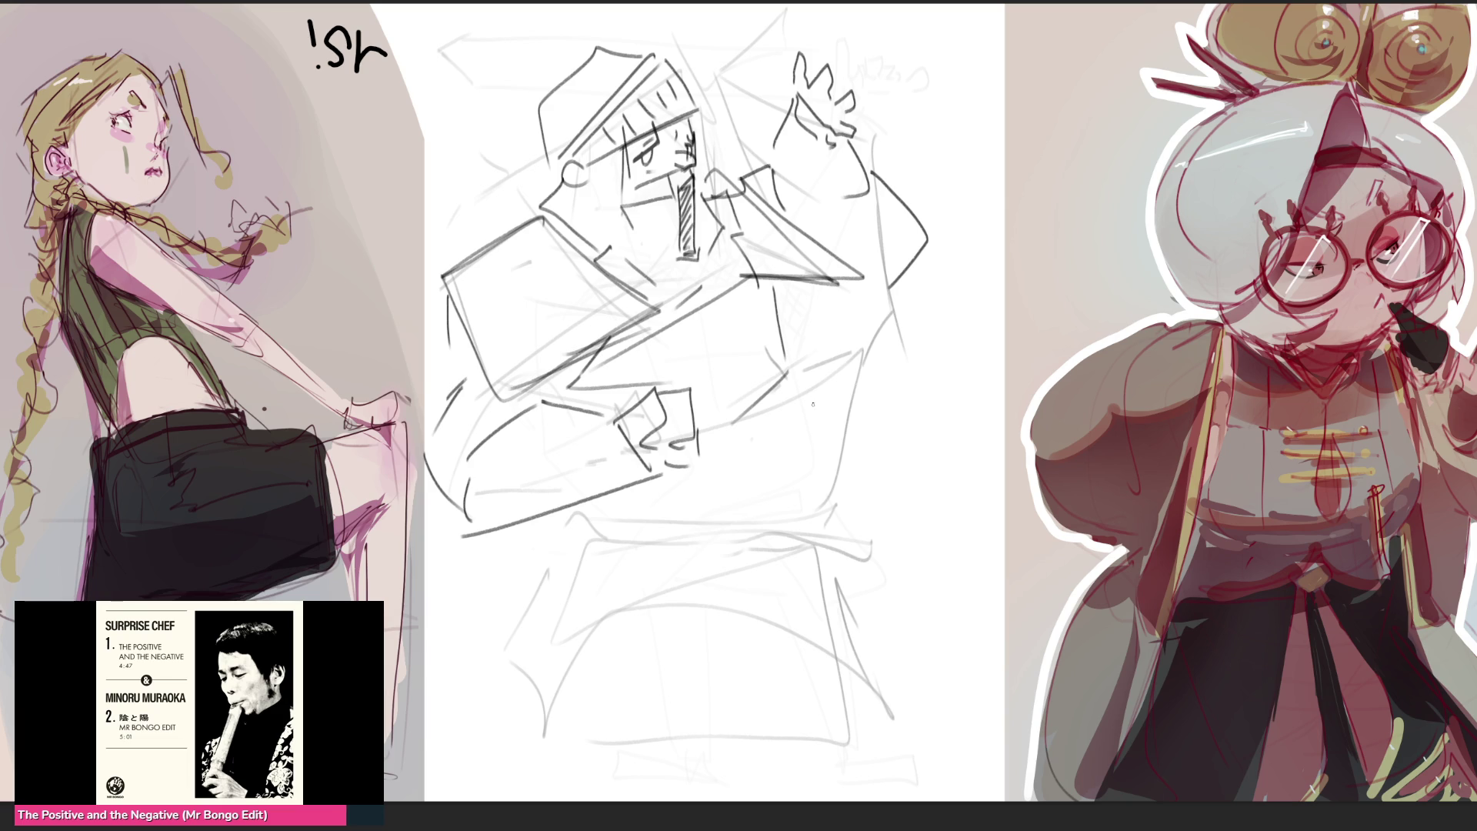
mouse_move(855, 438)
mouse_down()
mouse_move(841, 535)
mouse_move(650, 542)
mouse_up()
Ink the belt line and the box-shaped lower skirt's sides and bottom edges
drag(547, 549, 853, 536)
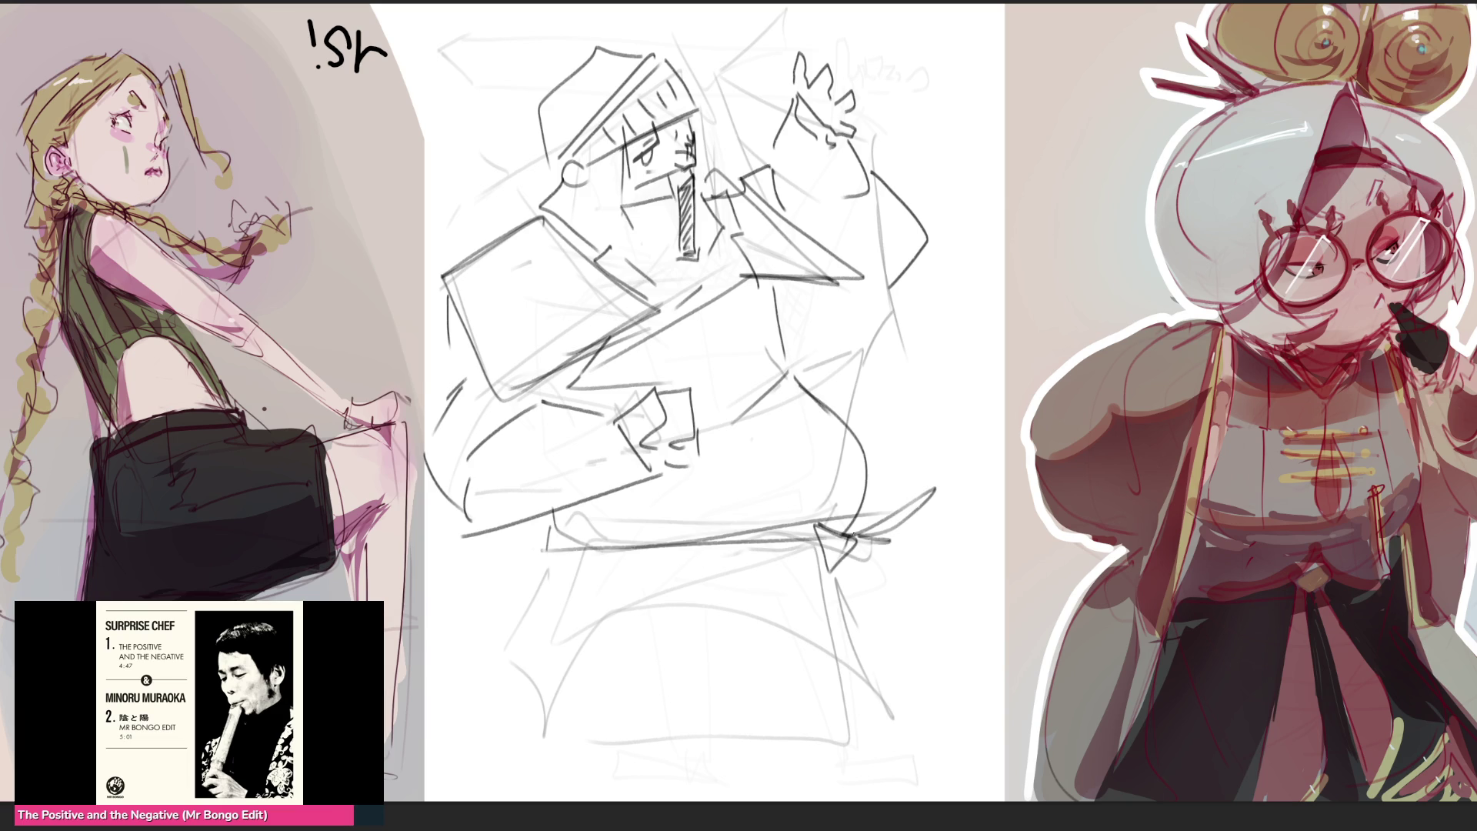
mouse_move(814, 544)
mouse_down()
mouse_move(565, 706)
mouse_move(545, 534)
mouse_move(595, 707)
mouse_up()
drag(880, 619, 916, 692)
drag(842, 548, 865, 739)
drag(748, 776, 866, 735)
drag(881, 665, 888, 686)
mouse_move(501, 700)
mouse_down()
mouse_move(673, 773)
mouse_move(852, 746)
mouse_up()
drag(896, 681, 941, 755)
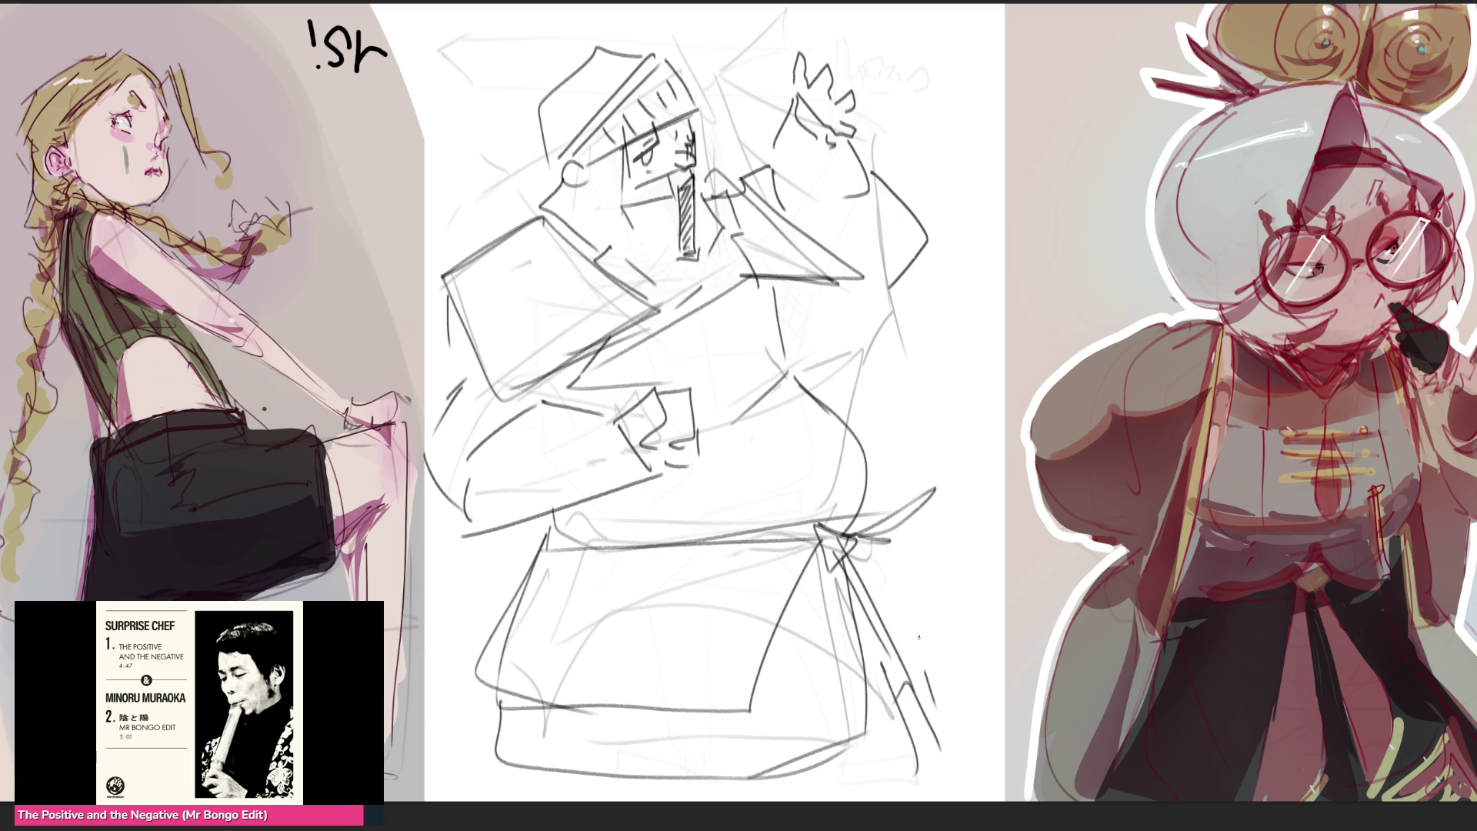
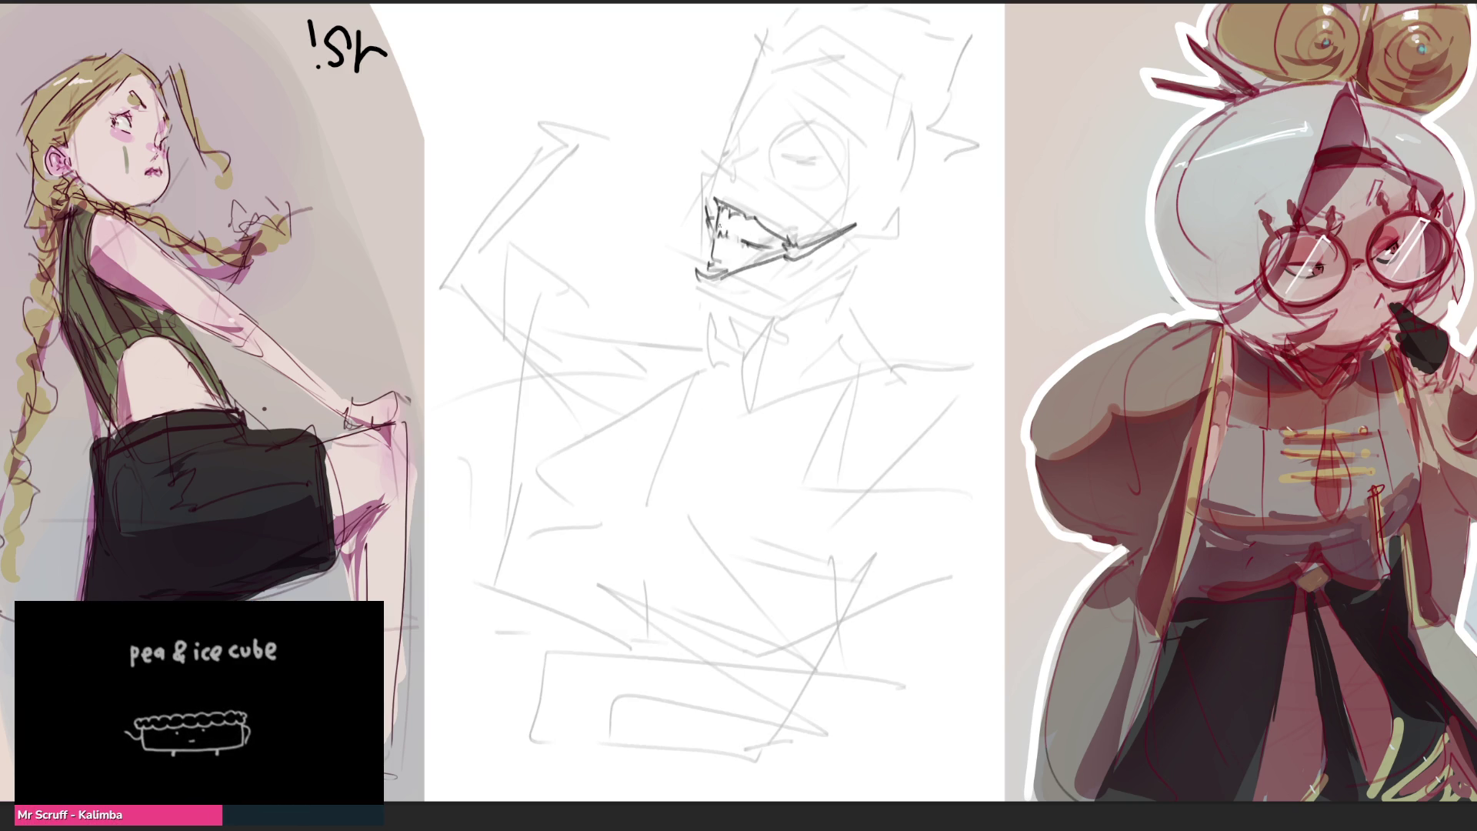
Darken the jaw line, the stroke above the teeth, the eye arc and the face's left edge
drag(688, 285, 747, 308)
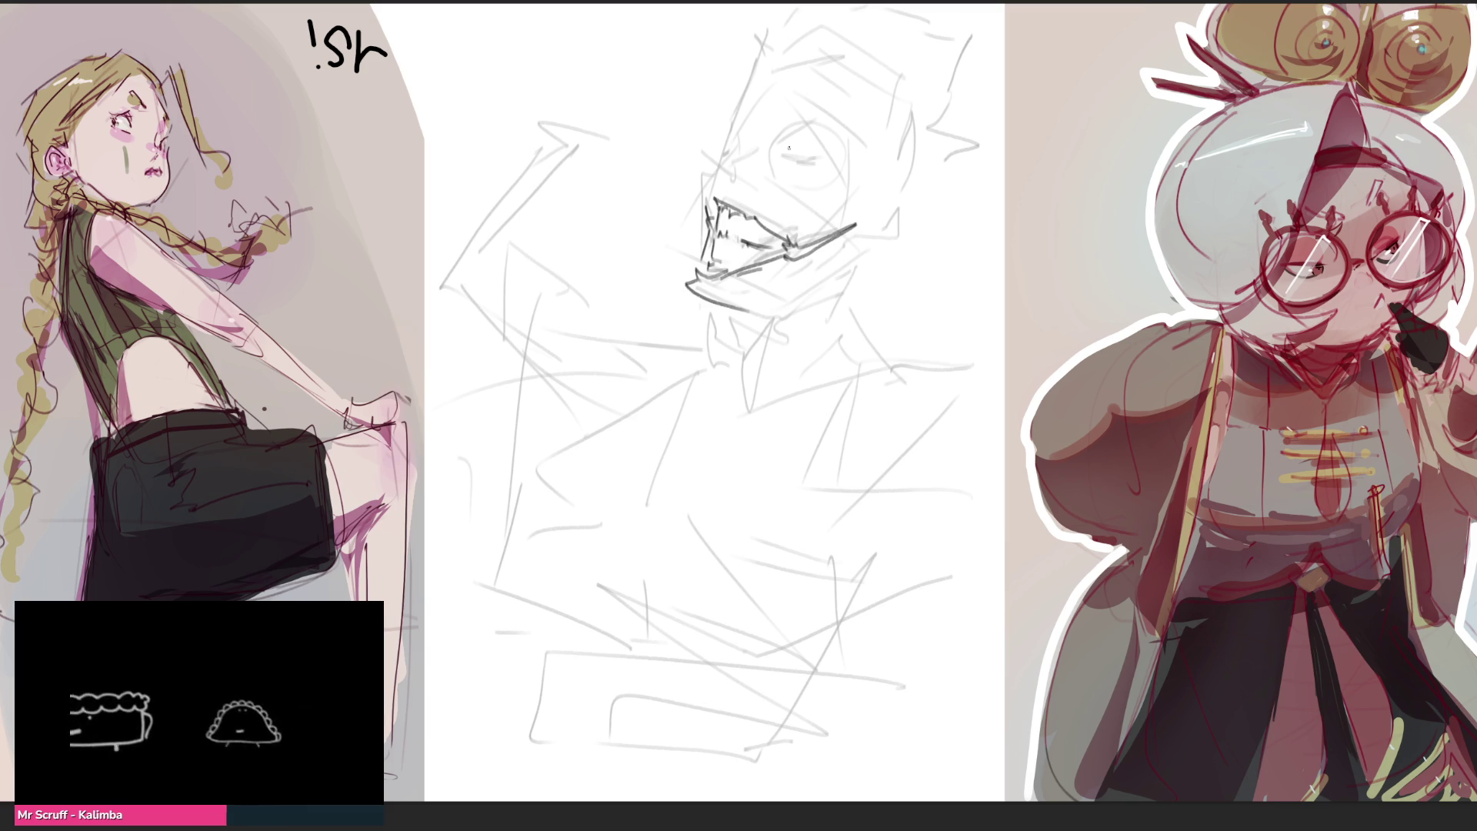
drag(710, 154, 750, 188)
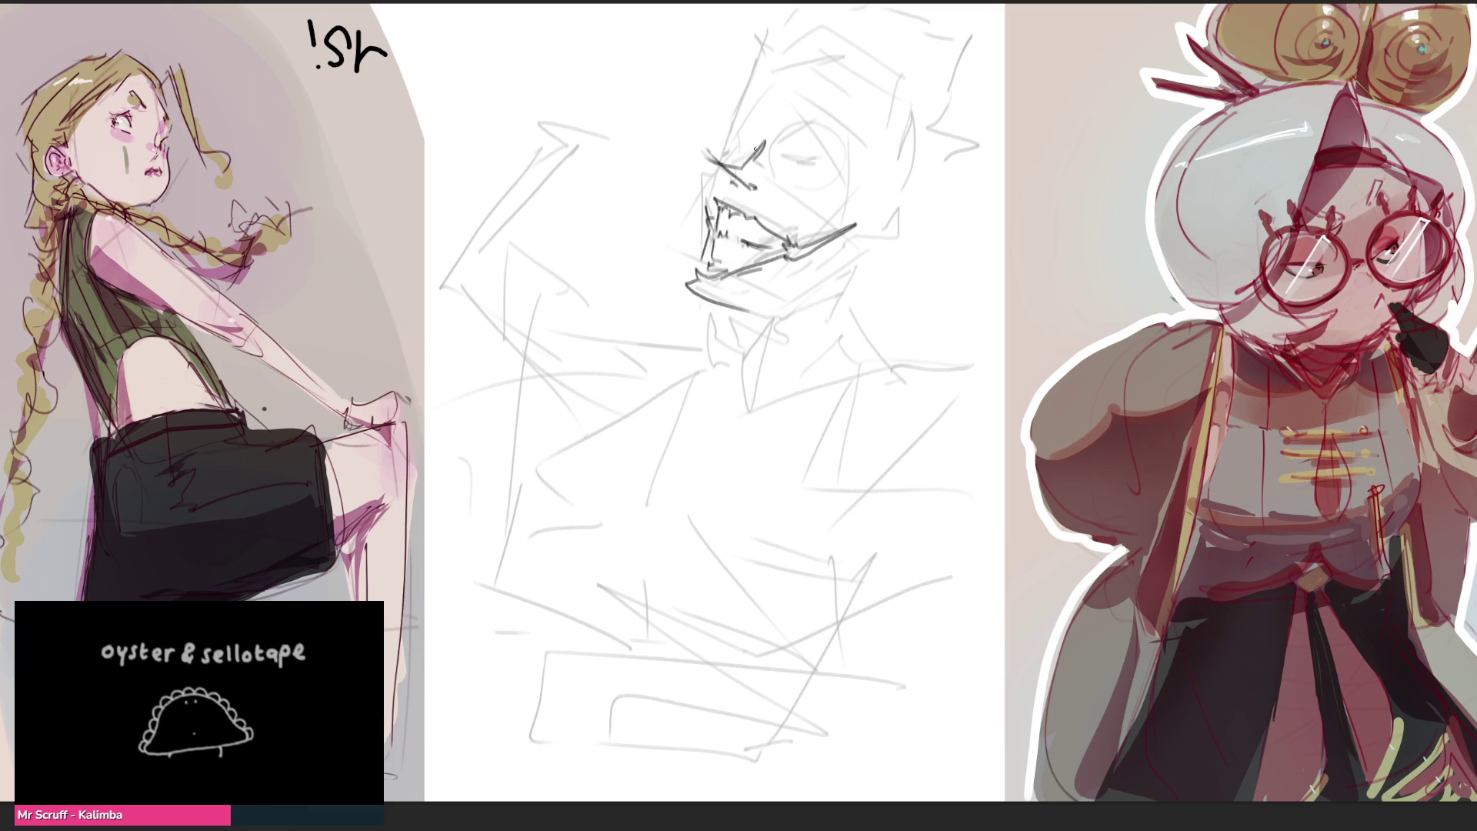
drag(801, 157, 850, 165)
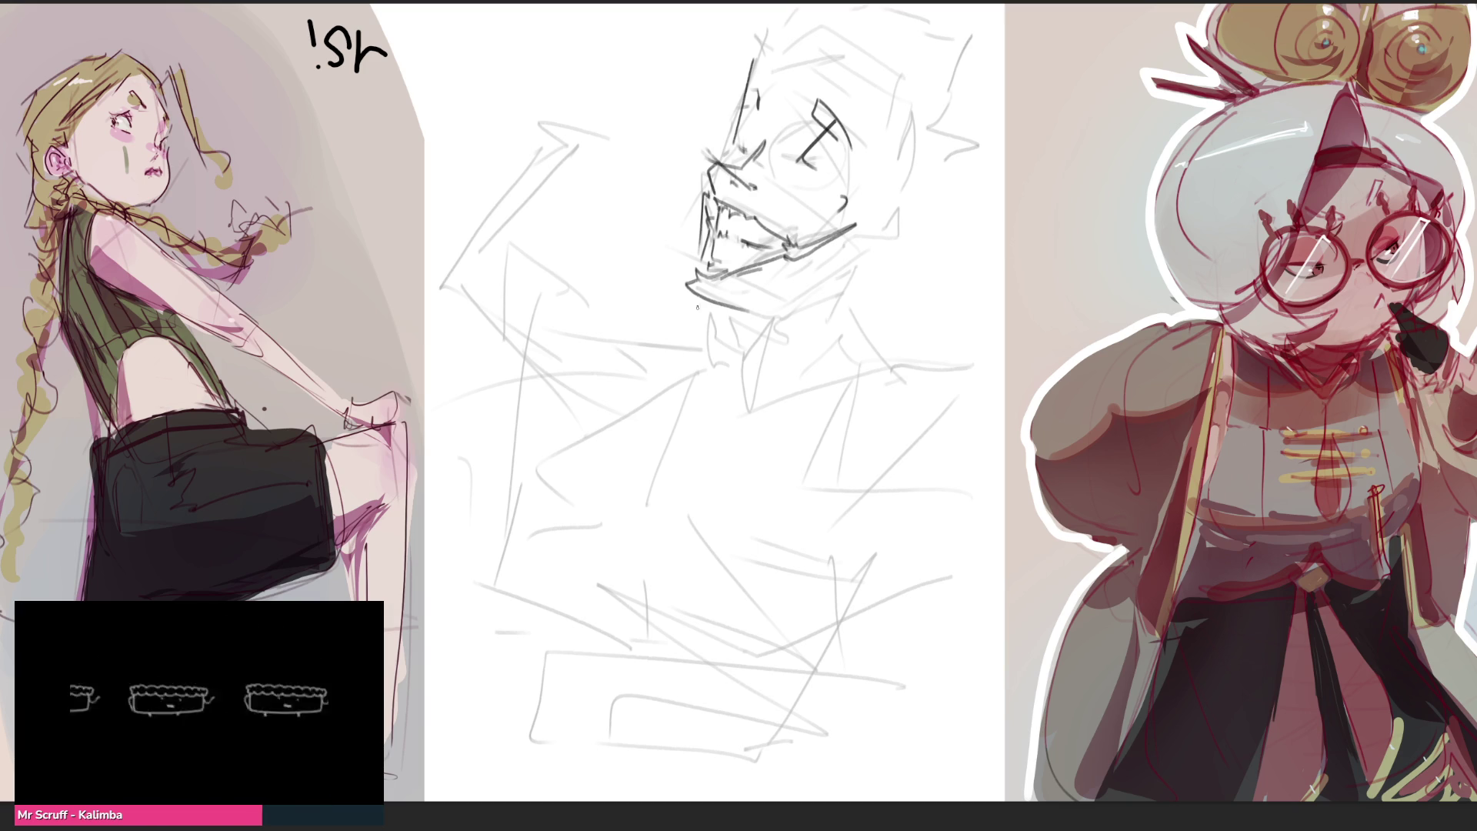
drag(724, 153, 700, 190)
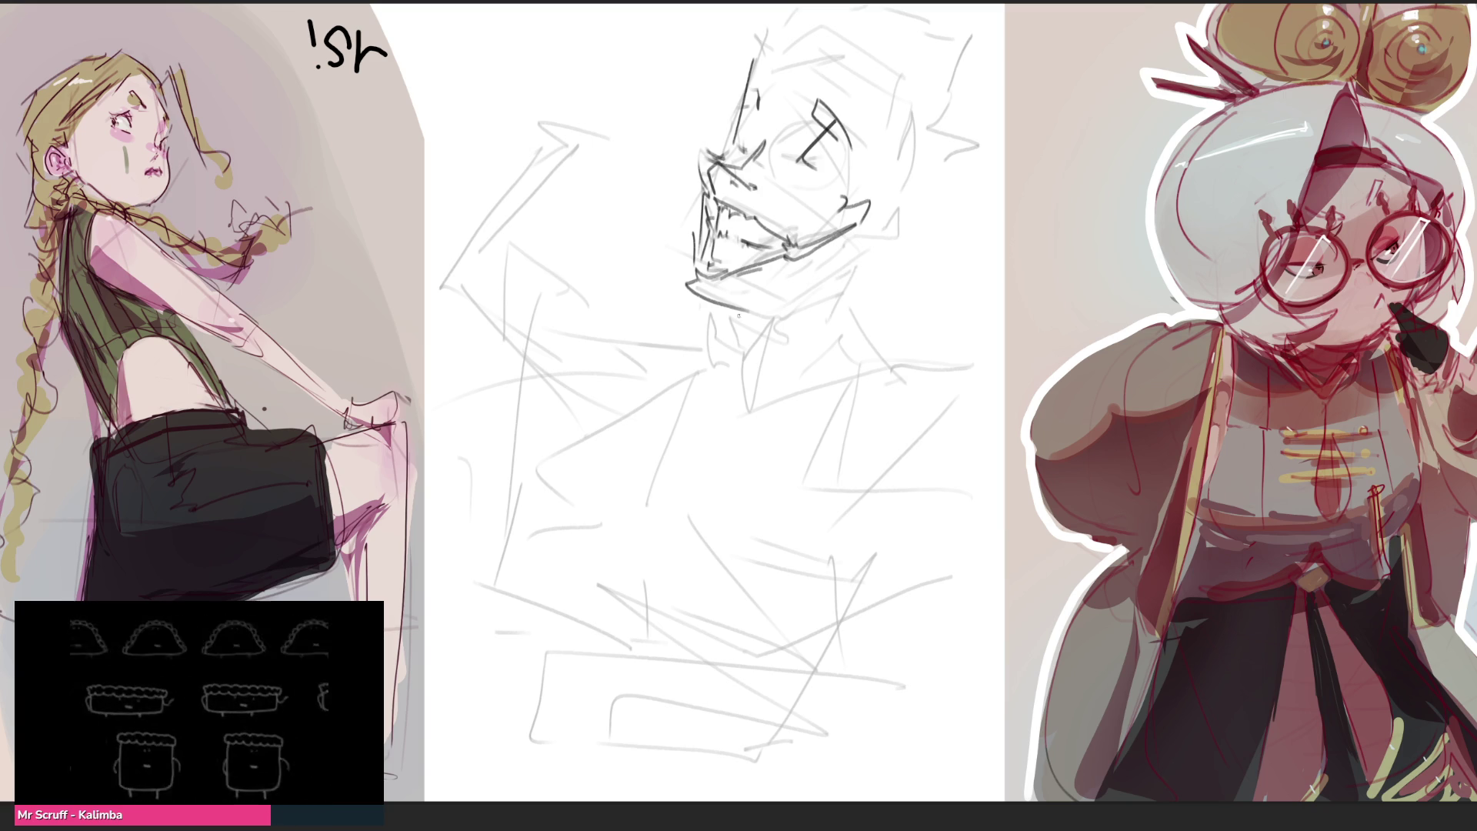
drag(854, 236, 866, 246)
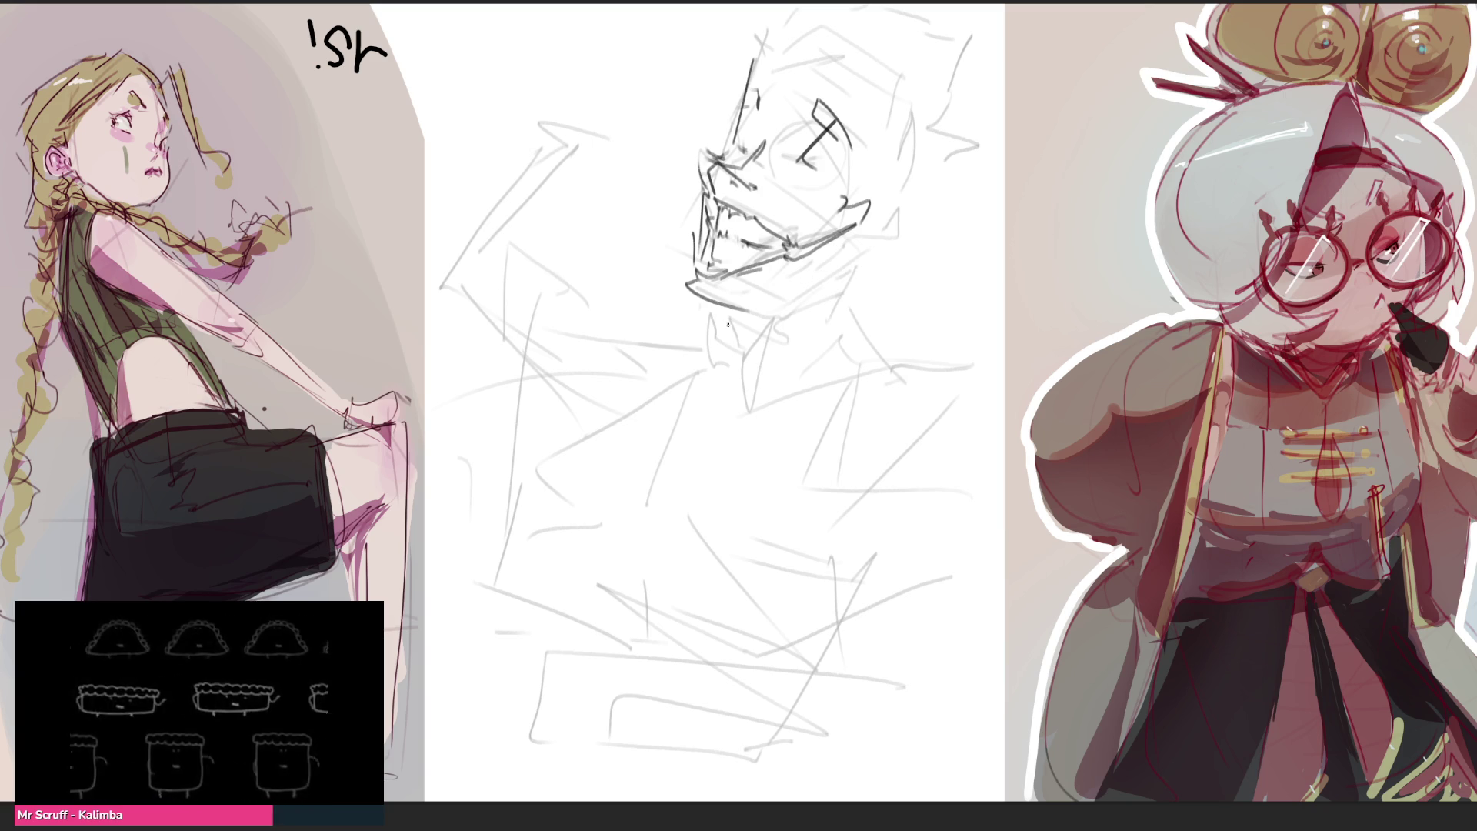
Redraw the neck and collar lines, undoing crooked strokes and straightening the vertical neck line
key(ctrl+z)
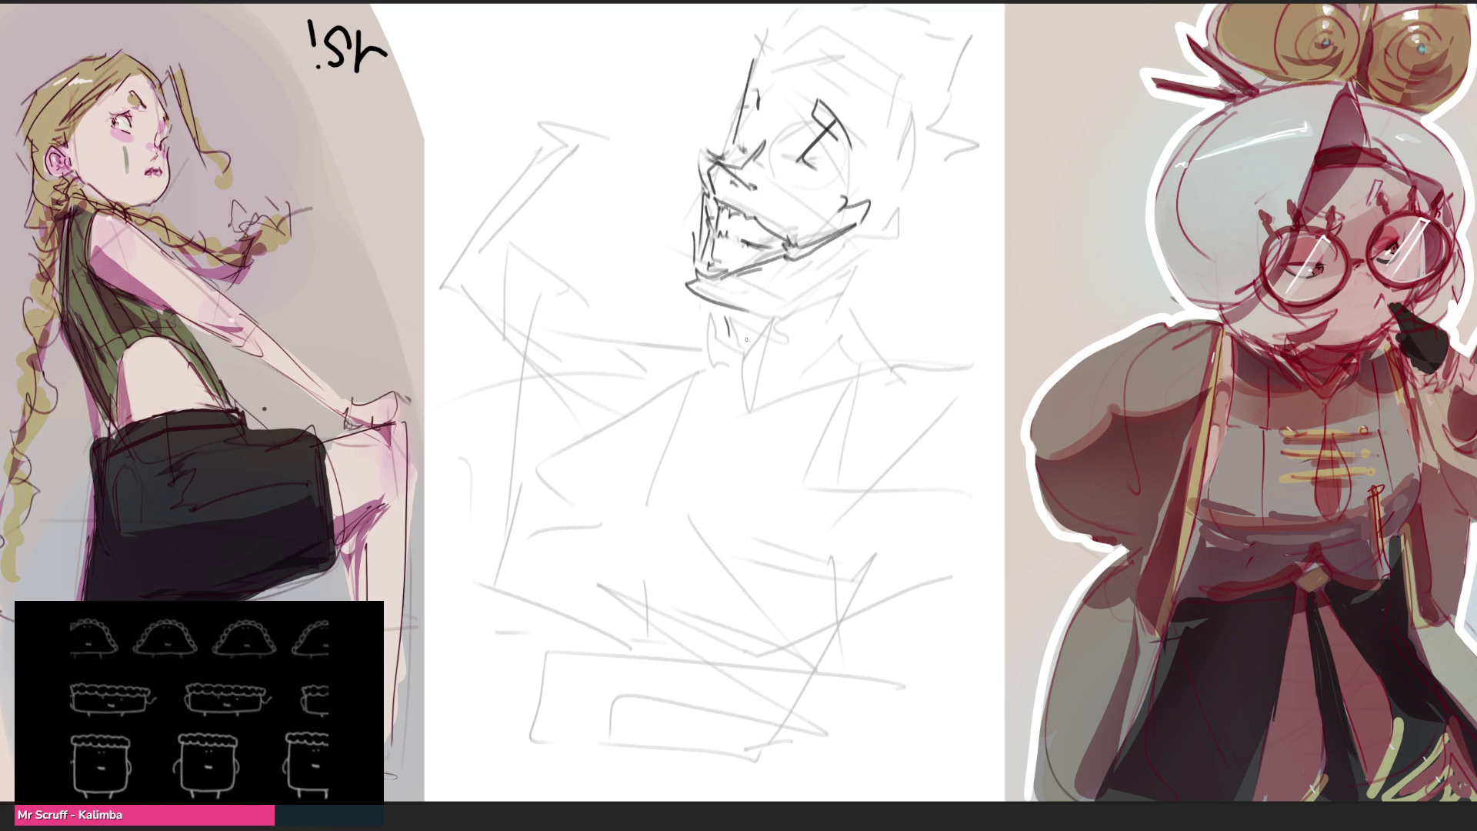
drag(725, 310, 814, 496)
drag(884, 323, 686, 545)
drag(868, 240, 846, 472)
key(ctrl+z)
drag(857, 272, 859, 577)
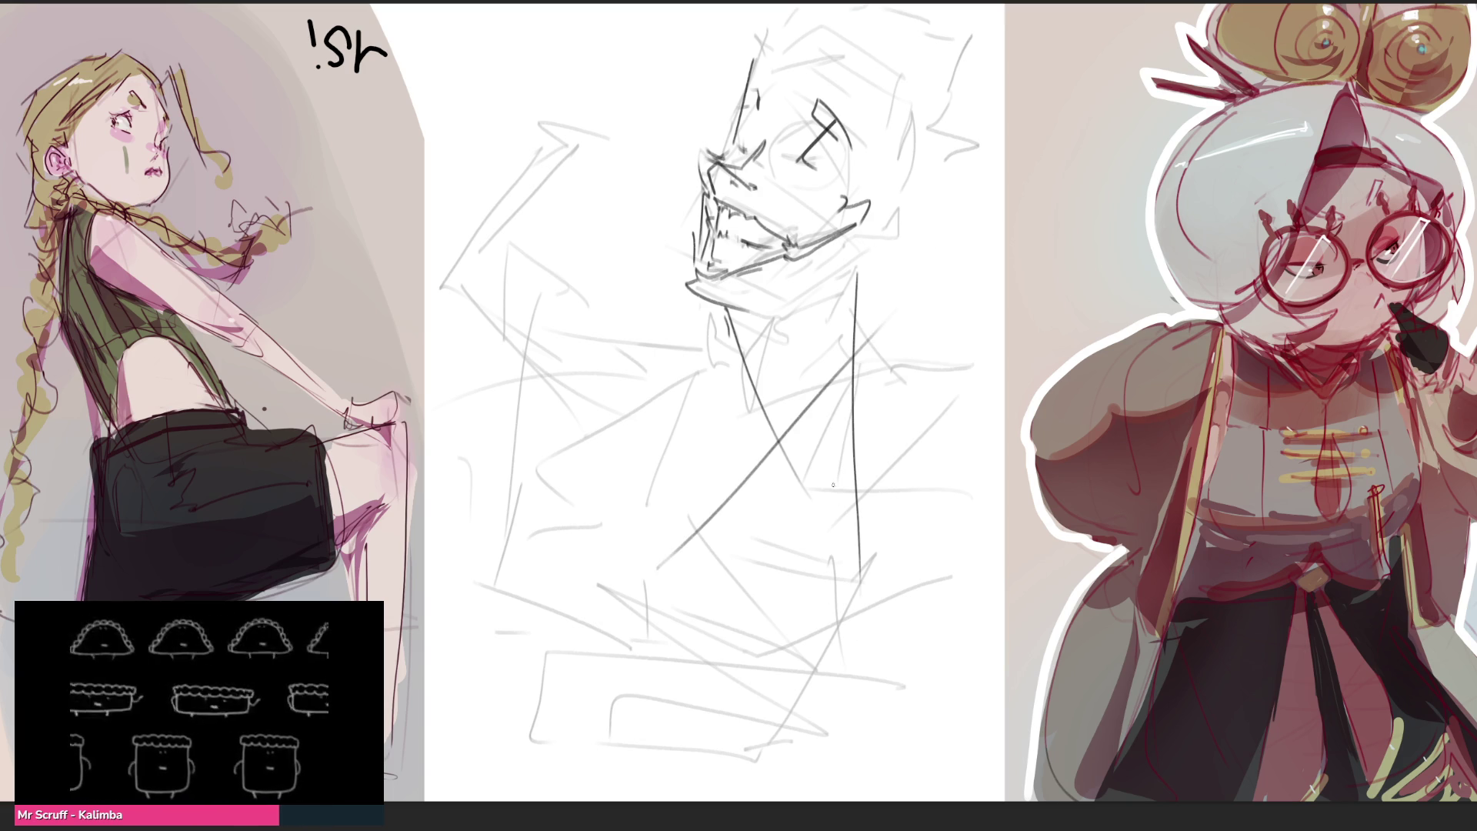
drag(643, 370, 963, 240)
Outline the right side and top of the head with dark strokes
drag(928, 86, 868, 367)
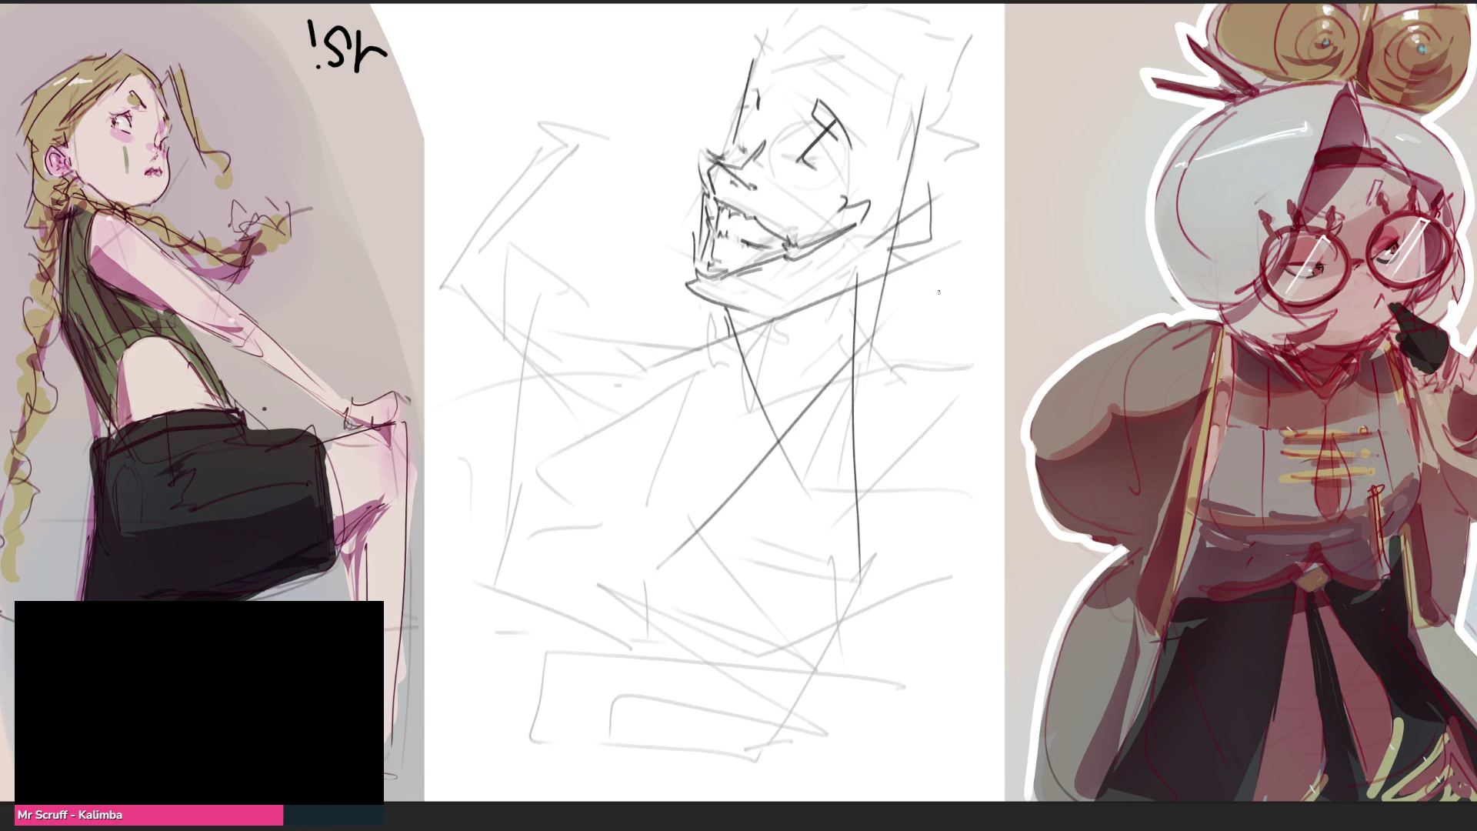
drag(931, 97, 898, 183)
drag(805, 52, 938, 92)
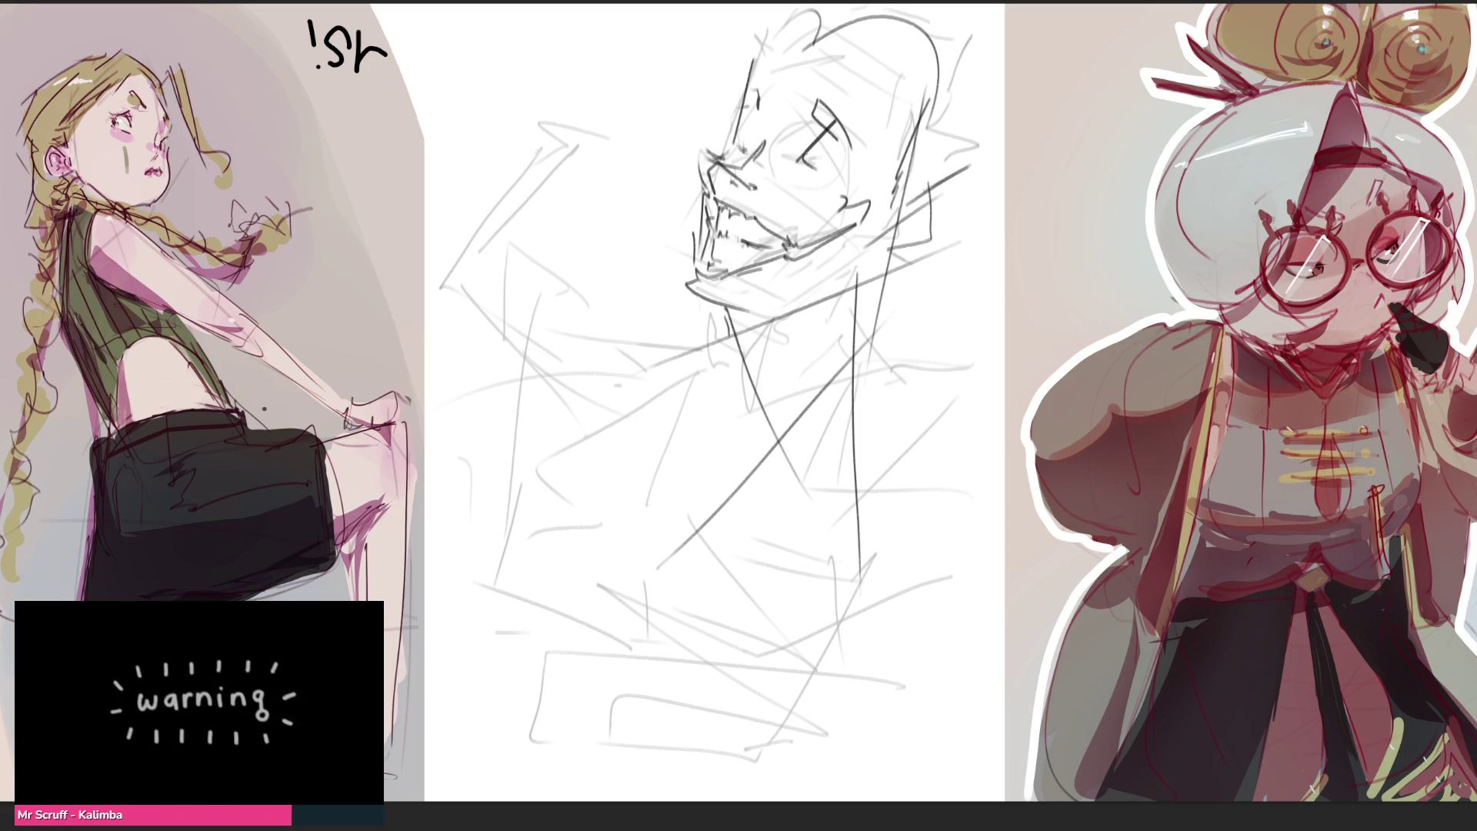
Undo the stray eye stroke, add hair spikes right of the neck and a zigzag flower on the chest
key(ctrl+z)
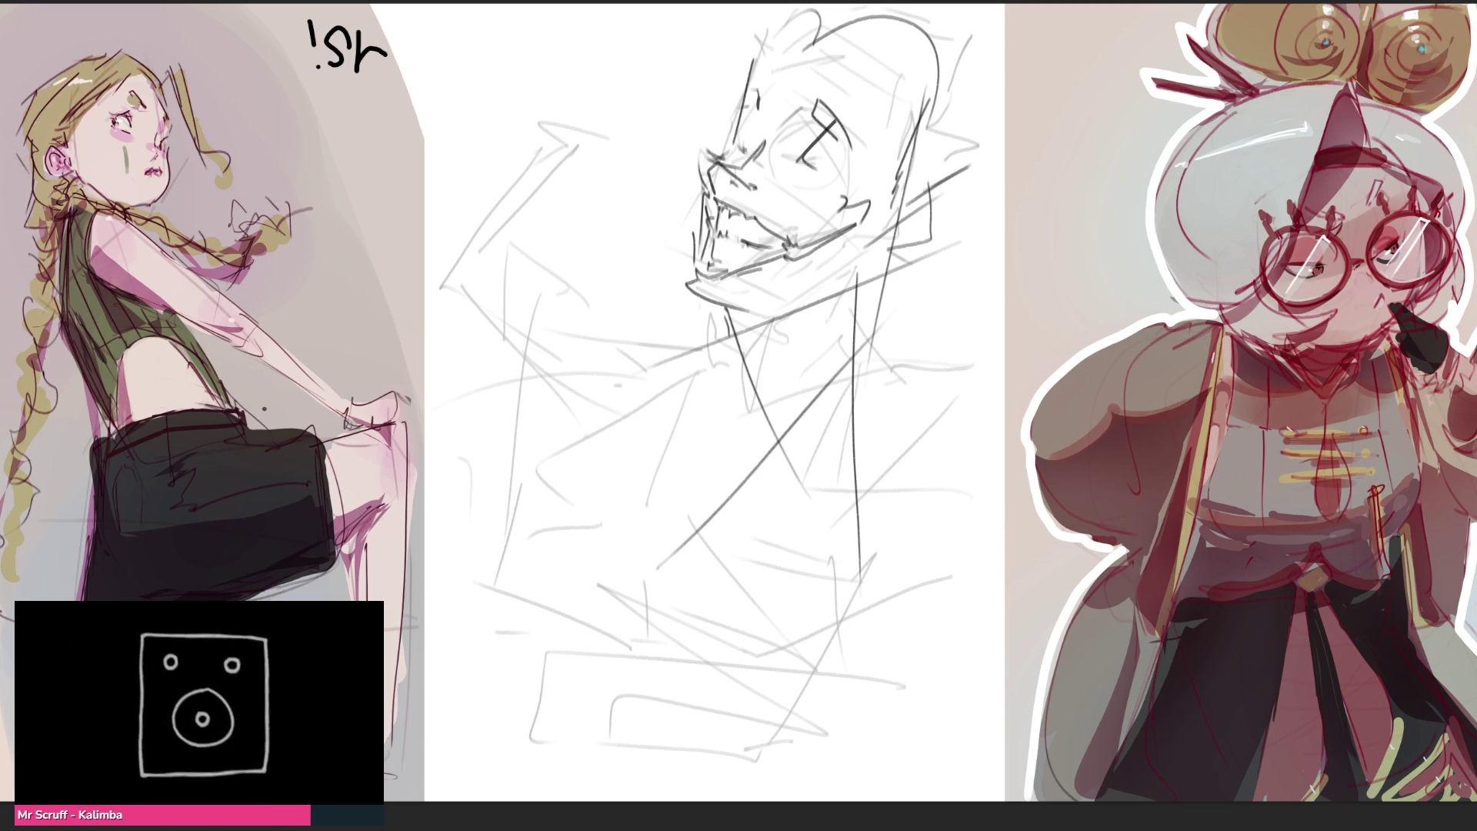
mouse_move(932, 228)
mouse_down()
mouse_move(993, 223)
mouse_move(986, 210)
mouse_up()
drag(1041, 145, 968, 194)
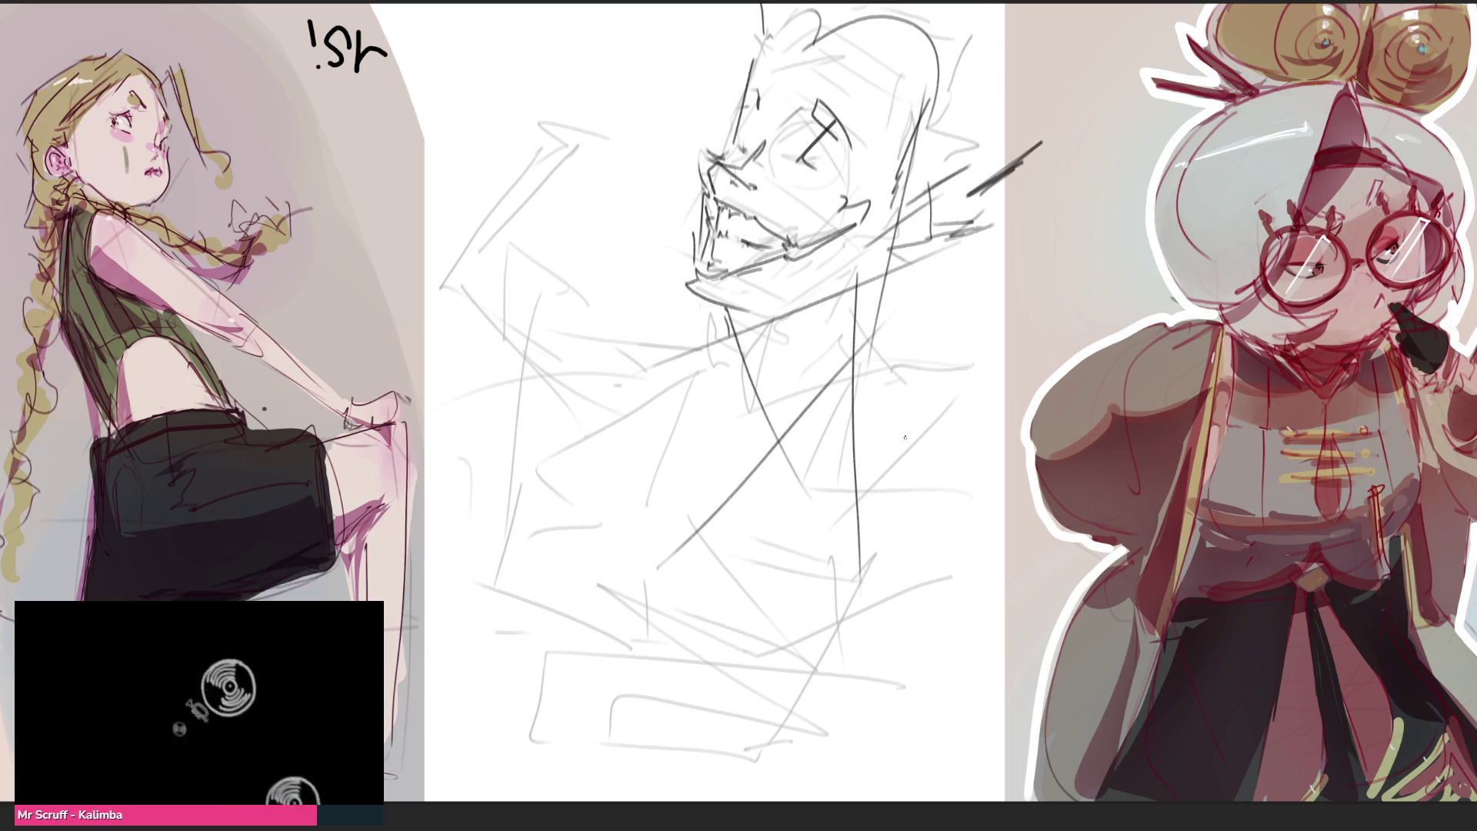
mouse_move(679, 439)
mouse_down()
mouse_move(785, 458)
mouse_move(577, 489)
mouse_up()
drag(720, 502, 716, 525)
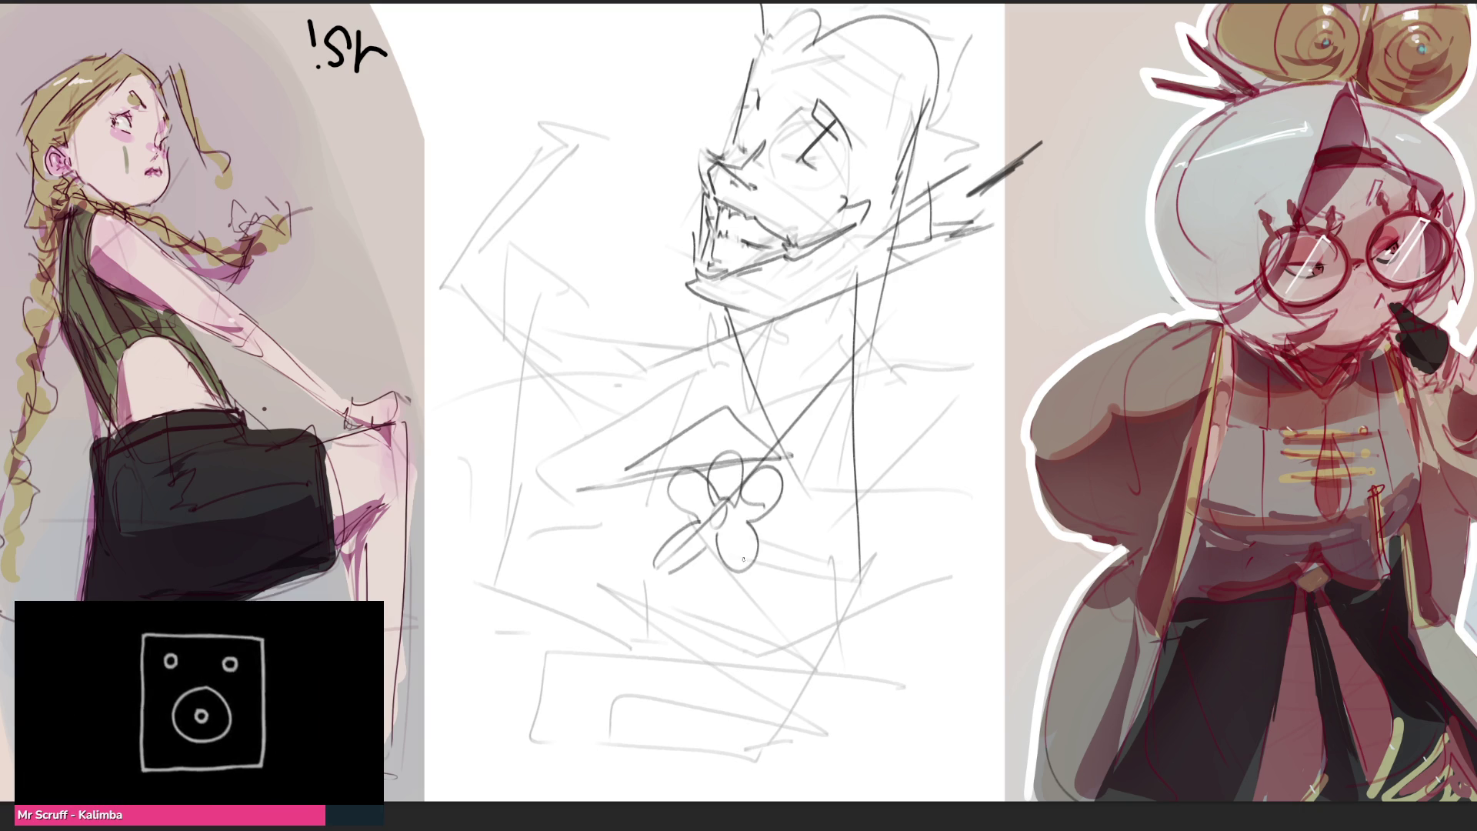
Draw coat lines below the flower and sketch a large oval arm to its left
mouse_move(686, 601)
mouse_down()
mouse_move(636, 604)
mouse_move(764, 642)
mouse_move(735, 582)
mouse_move(784, 647)
mouse_move(1016, 551)
mouse_up()
drag(787, 655, 1003, 674)
drag(640, 457, 603, 476)
mouse_move(500, 375)
mouse_down()
mouse_move(675, 422)
mouse_move(603, 462)
mouse_move(603, 443)
mouse_up()
mouse_move(510, 383)
mouse_down()
mouse_move(468, 363)
mouse_move(527, 495)
mouse_up()
drag(517, 360, 678, 395)
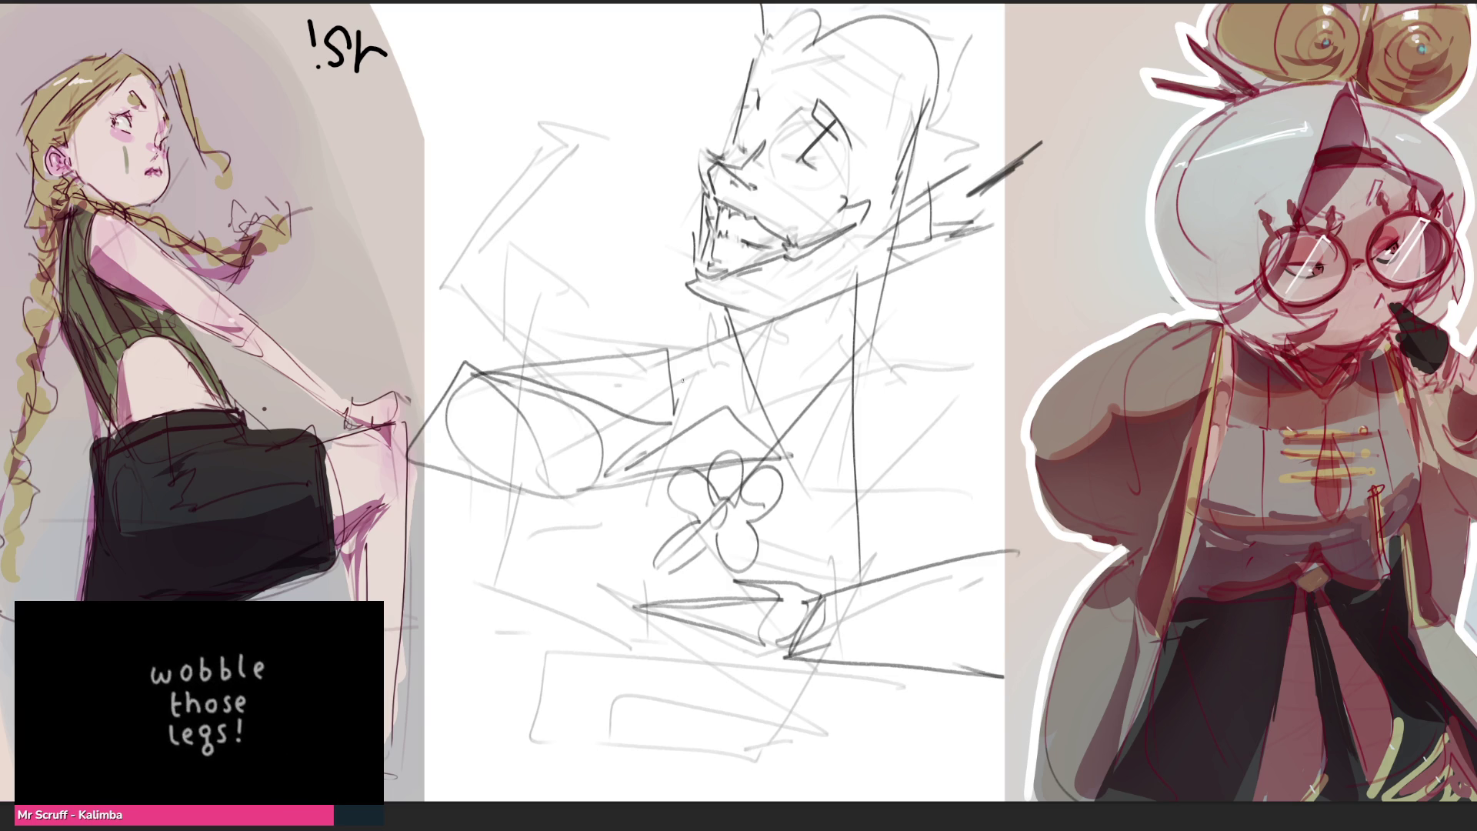
Add a bow tie under the head, a diagonal coat line and the rough bottom of the coat
mouse_move(665, 318)
mouse_down()
mouse_move(706, 393)
mouse_move(767, 416)
mouse_move(769, 443)
mouse_move(946, 372)
mouse_move(980, 385)
mouse_up()
mouse_move(588, 476)
mouse_down()
mouse_move(538, 561)
mouse_move(542, 550)
mouse_move(552, 693)
mouse_move(850, 630)
mouse_up()
drag(686, 729, 895, 736)
mouse_move(884, 667)
mouse_down()
mouse_move(728, 785)
mouse_move(518, 680)
mouse_up()
drag(688, 750, 885, 742)
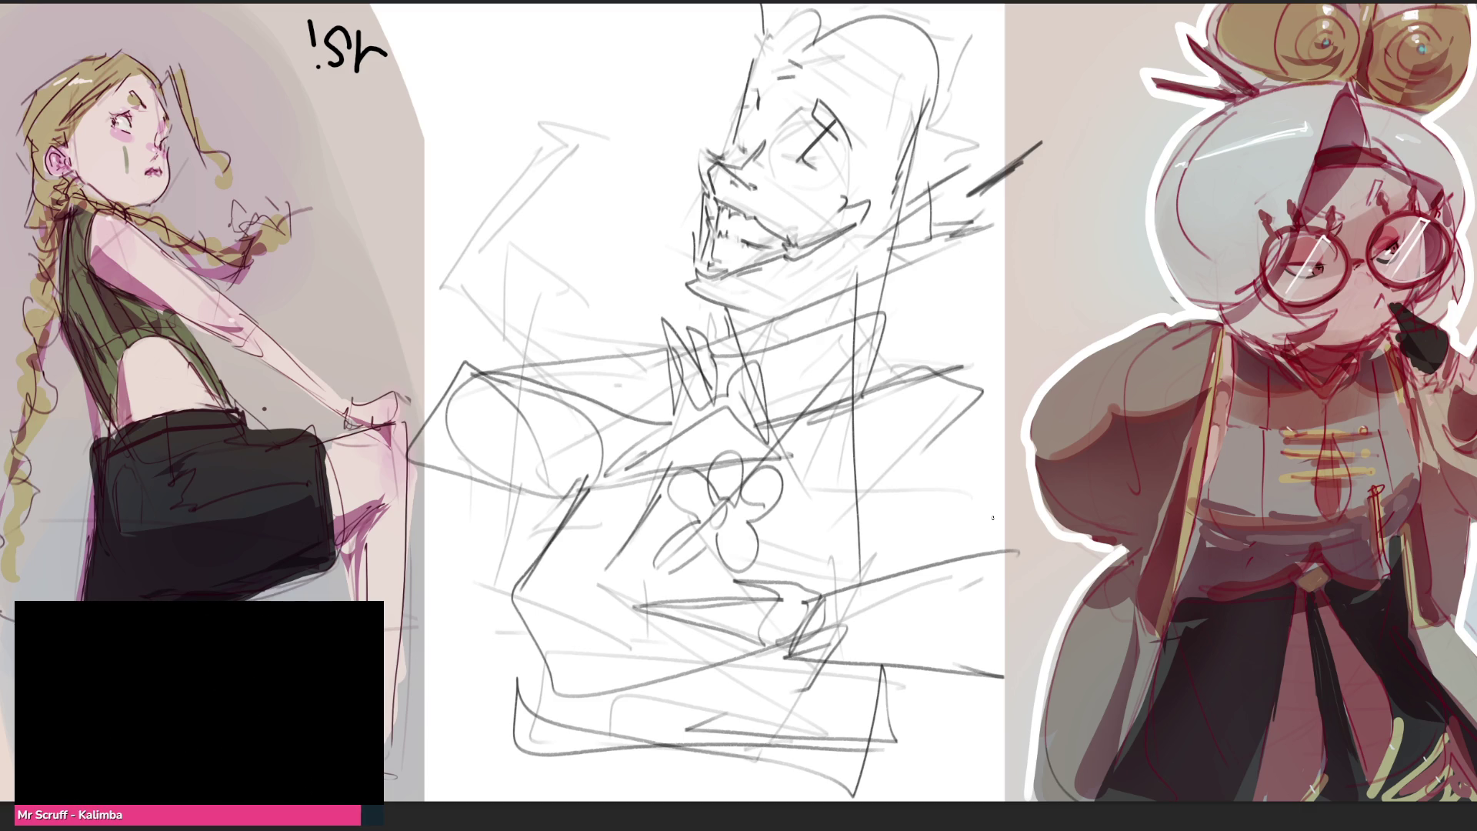
Draw long diagonal coat lines at lower left, the coat's right side and a shoulder line
drag(668, 480, 603, 610)
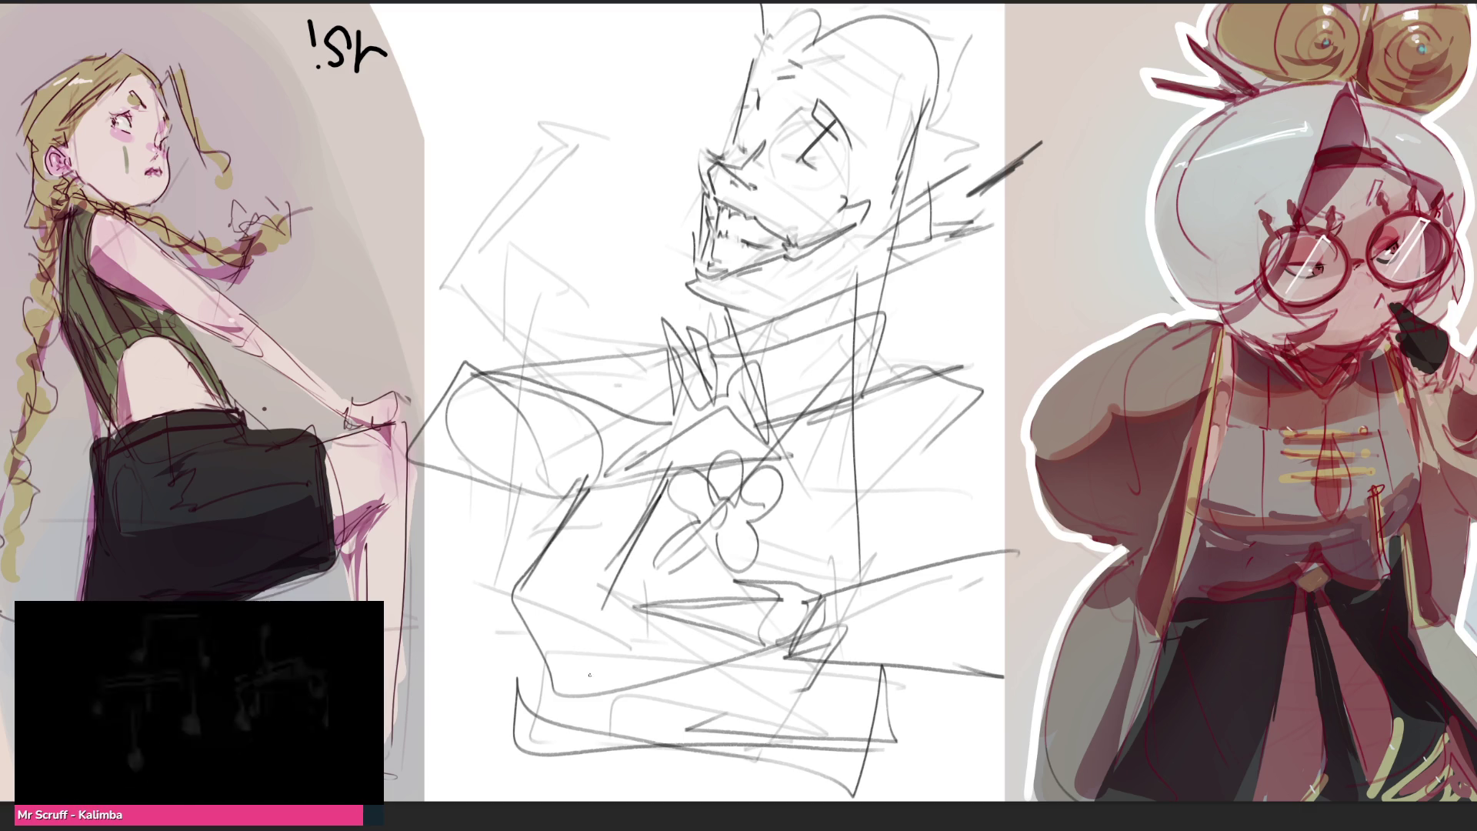
drag(664, 478, 562, 677)
mouse_move(583, 621)
mouse_down()
mouse_move(522, 739)
mouse_move(452, 773)
mouse_up()
drag(849, 730, 790, 766)
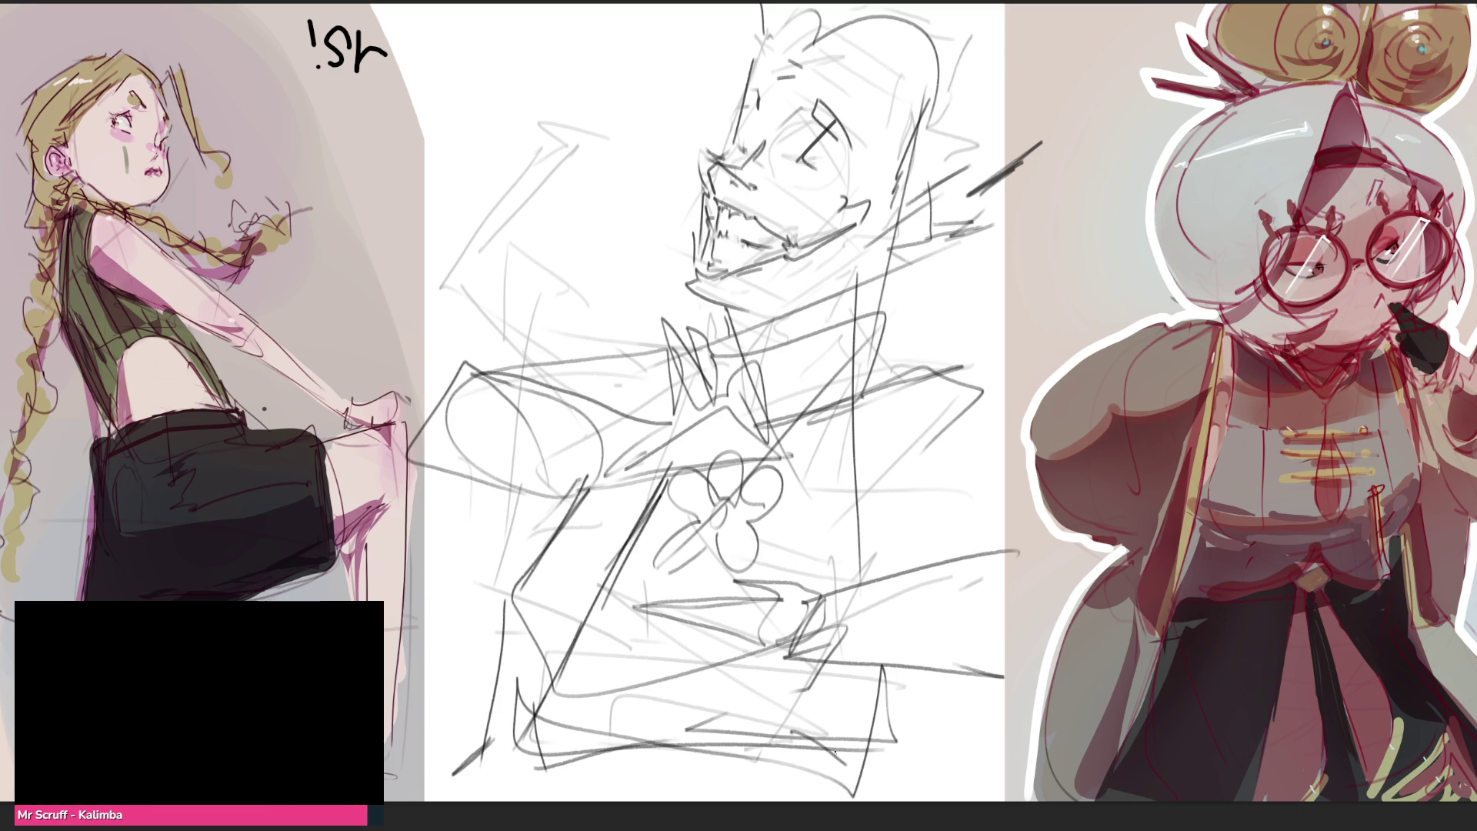
drag(913, 367, 836, 571)
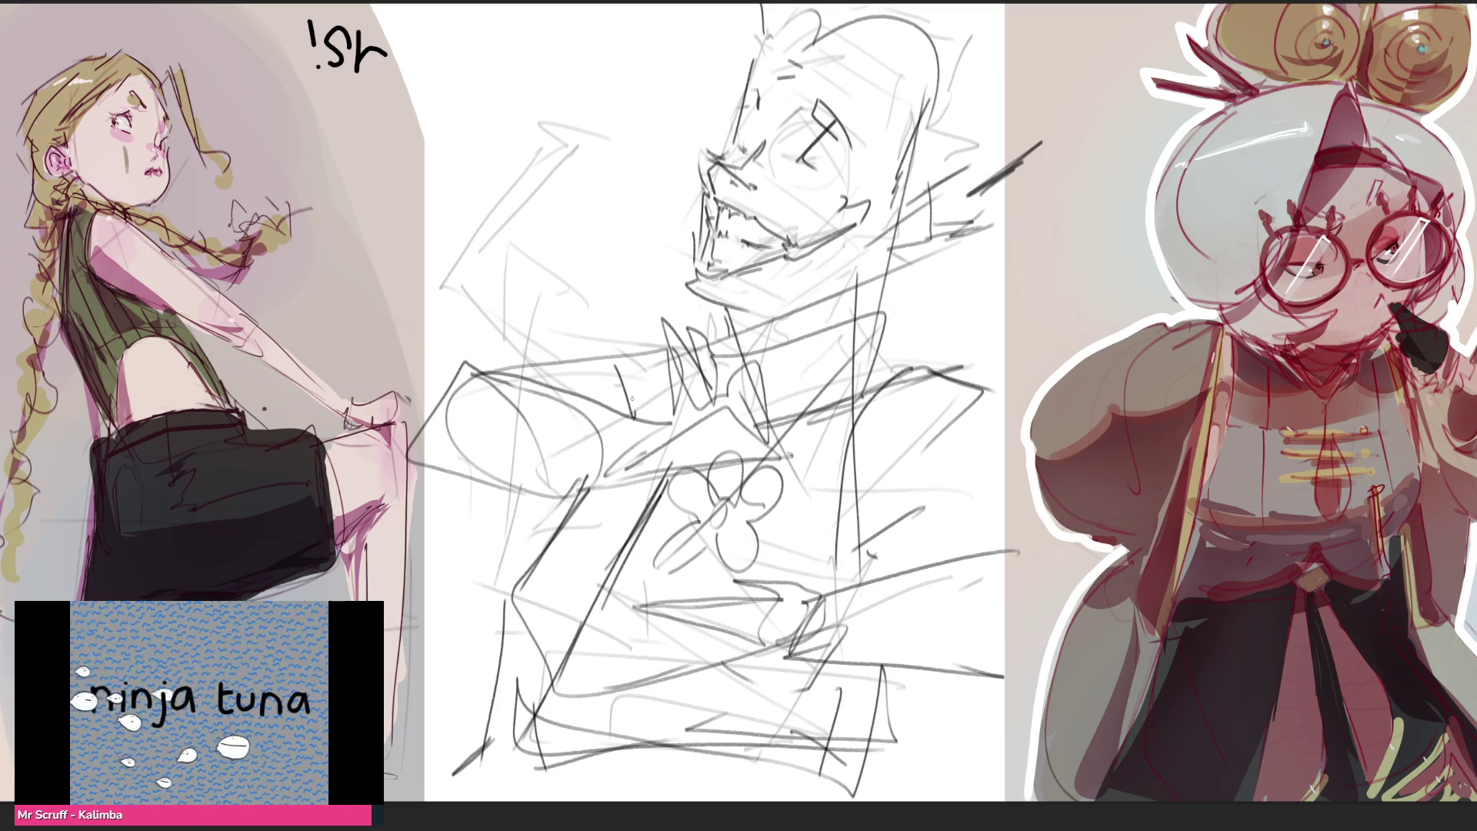
drag(476, 348, 619, 340)
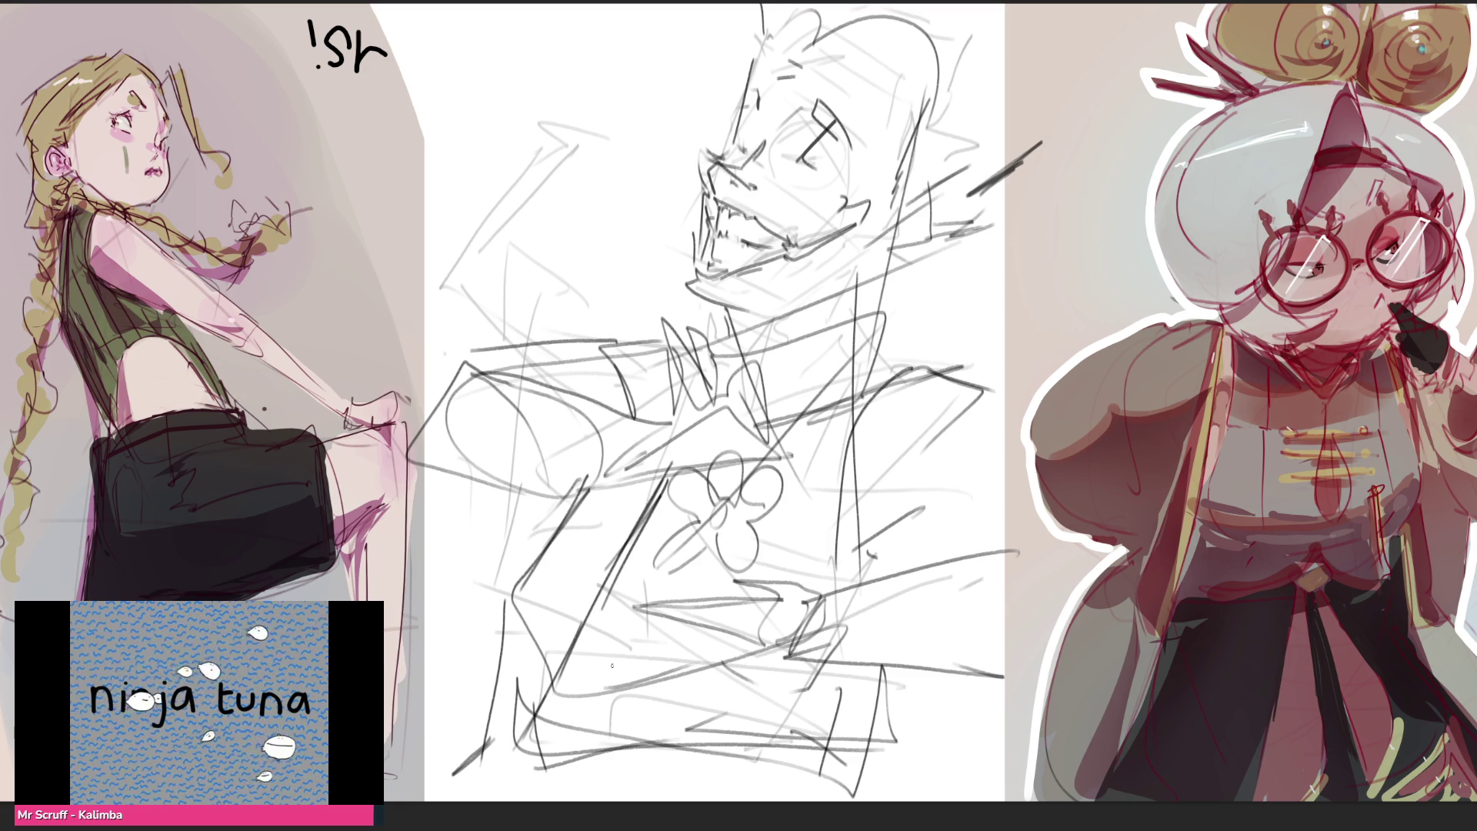
Darken chest strokes and sketch a quadrilateral shape at lower right, undoing the chest strokes after
drag(693, 423, 624, 461)
mouse_move(644, 406)
mouse_down()
mouse_move(563, 496)
mouse_move(591, 485)
mouse_up()
drag(806, 589, 906, 544)
drag(907, 600, 912, 668)
drag(821, 582, 822, 646)
mouse_move(812, 669)
mouse_down()
mouse_move(907, 649)
mouse_move(893, 573)
mouse_up()
drag(909, 662, 925, 711)
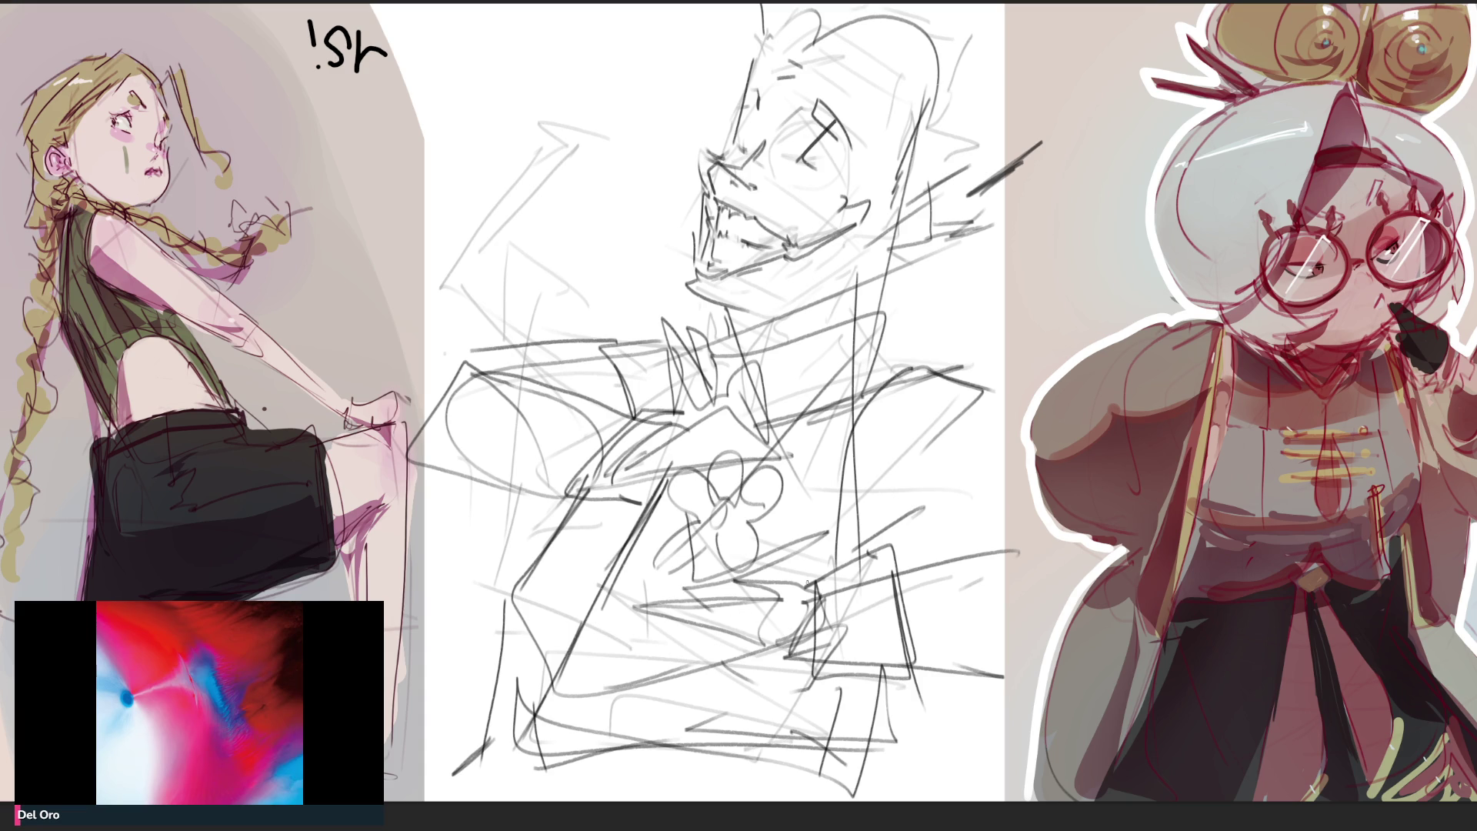
key(ctrl+z)
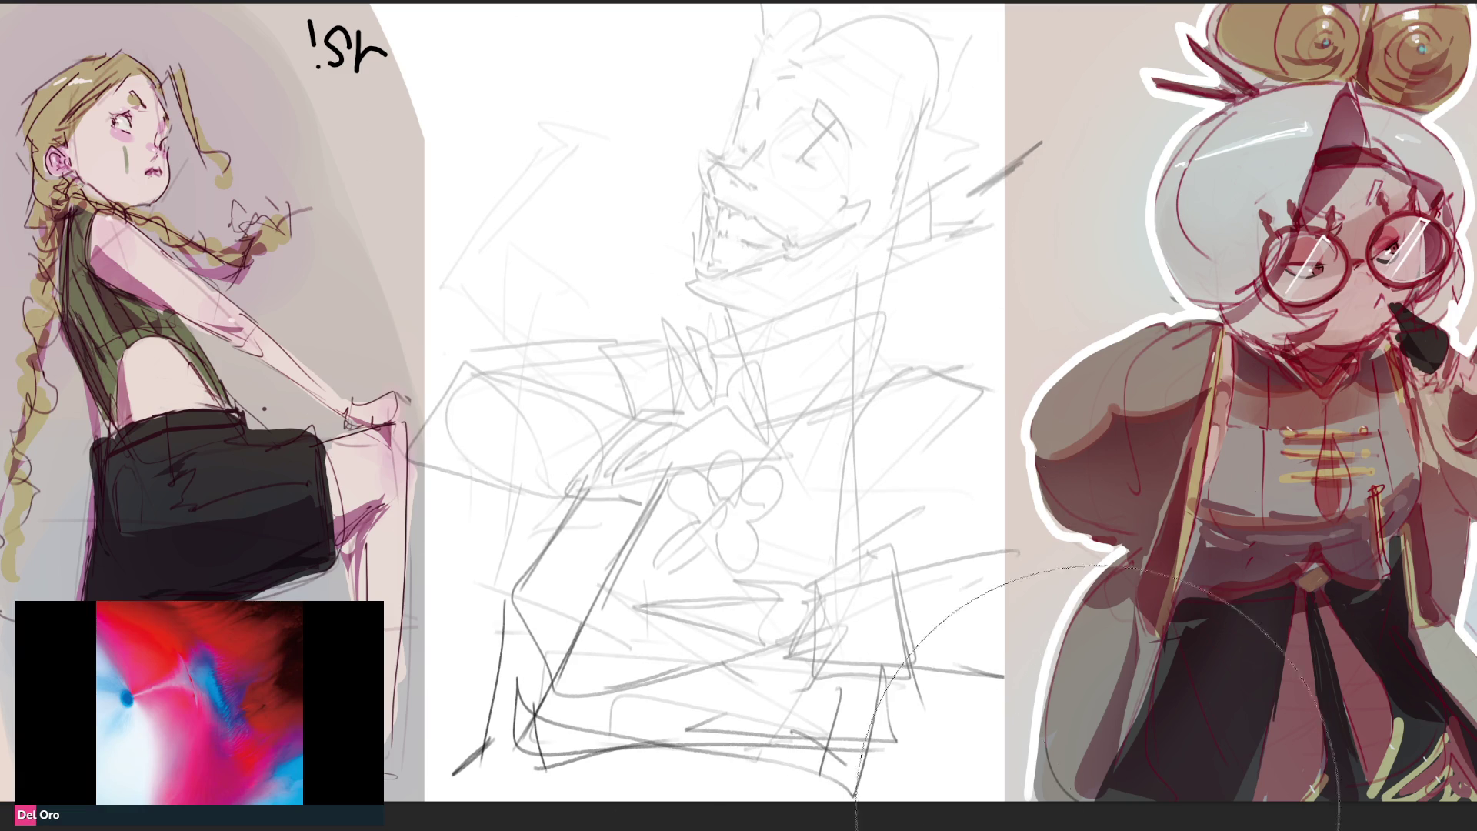
Fade the sketch to light grey, then draw the cowled head with jaw, eyes and bat ears over it
drag(828, 539, 1123, 659)
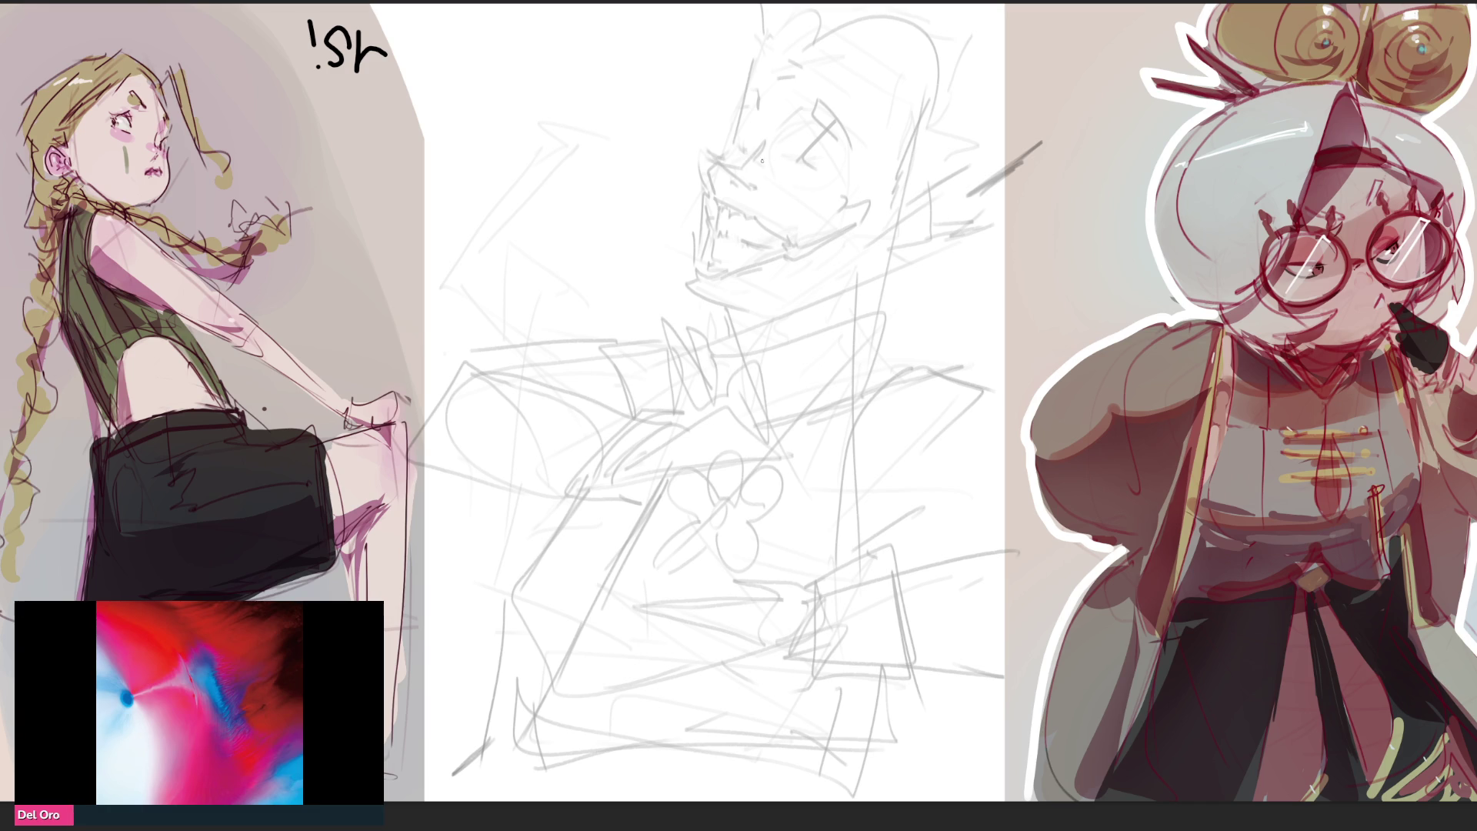
mouse_move(748, 91)
mouse_down()
mouse_move(721, 286)
mouse_move(834, 50)
mouse_move(917, 115)
mouse_move(851, 382)
mouse_up()
drag(701, 310, 749, 347)
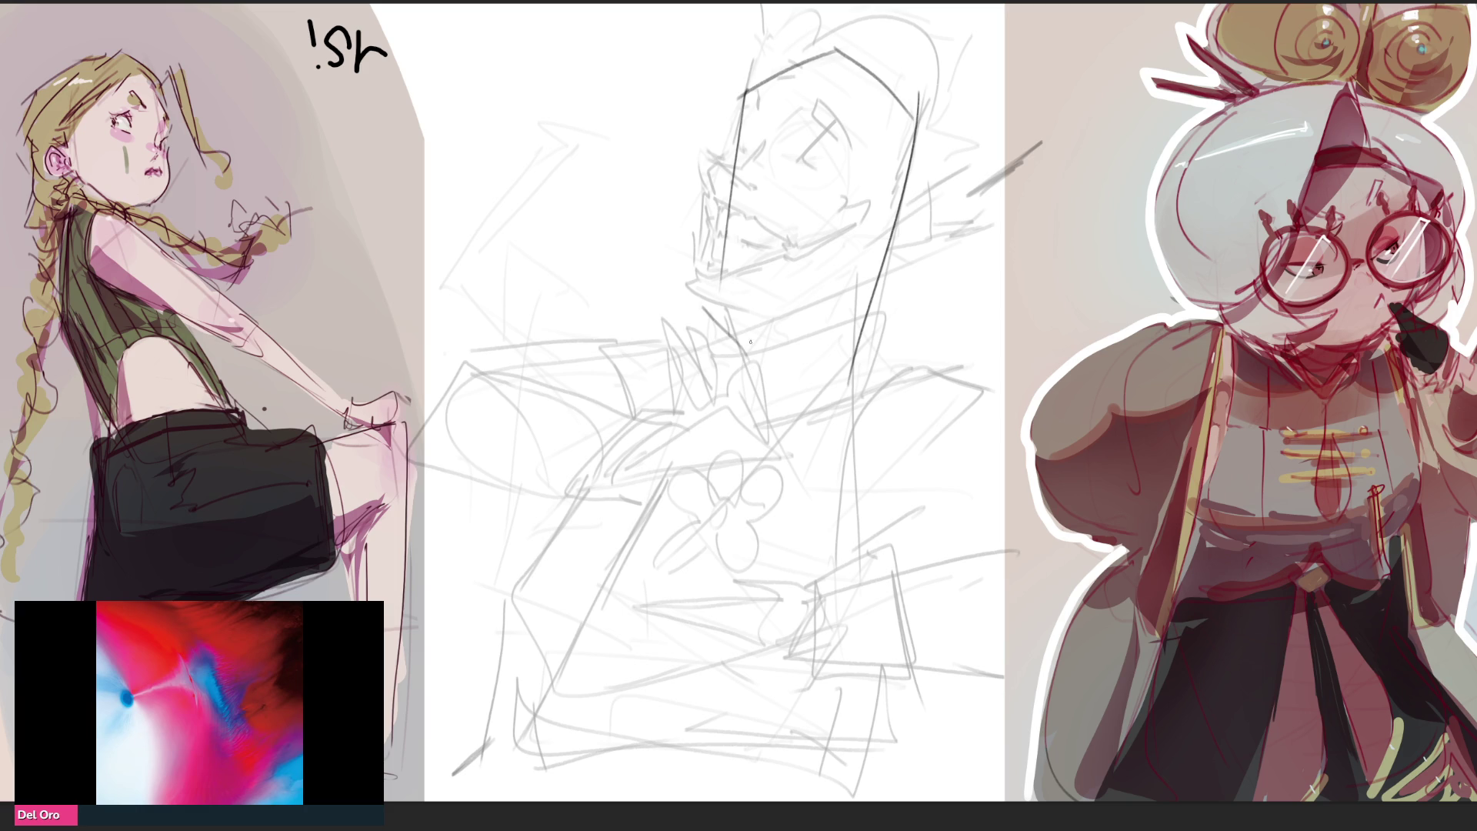
mouse_move(733, 233)
mouse_down()
mouse_move(787, 270)
mouse_move(888, 253)
mouse_up()
drag(765, 296, 796, 300)
drag(744, 192, 769, 218)
drag(873, 214, 795, 228)
mouse_move(759, 12)
mouse_down()
mouse_move(729, 127)
mouse_move(767, 58)
mouse_up()
mouse_move(934, 18)
mouse_down()
mouse_move(854, 393)
mouse_move(739, 381)
mouse_move(728, 318)
mouse_move(831, 352)
mouse_move(748, 345)
mouse_move(714, 381)
mouse_move(683, 374)
mouse_up()
Draw the collar around the neck, both shoulder lines and diagonals beside the chest flower
drag(706, 385, 729, 411)
drag(723, 347, 707, 395)
mouse_move(710, 351)
mouse_down()
mouse_move(640, 332)
mouse_move(712, 351)
mouse_up()
mouse_move(862, 379)
mouse_down()
mouse_move(944, 339)
mouse_move(977, 377)
mouse_up()
drag(972, 390, 753, 427)
drag(945, 379, 847, 410)
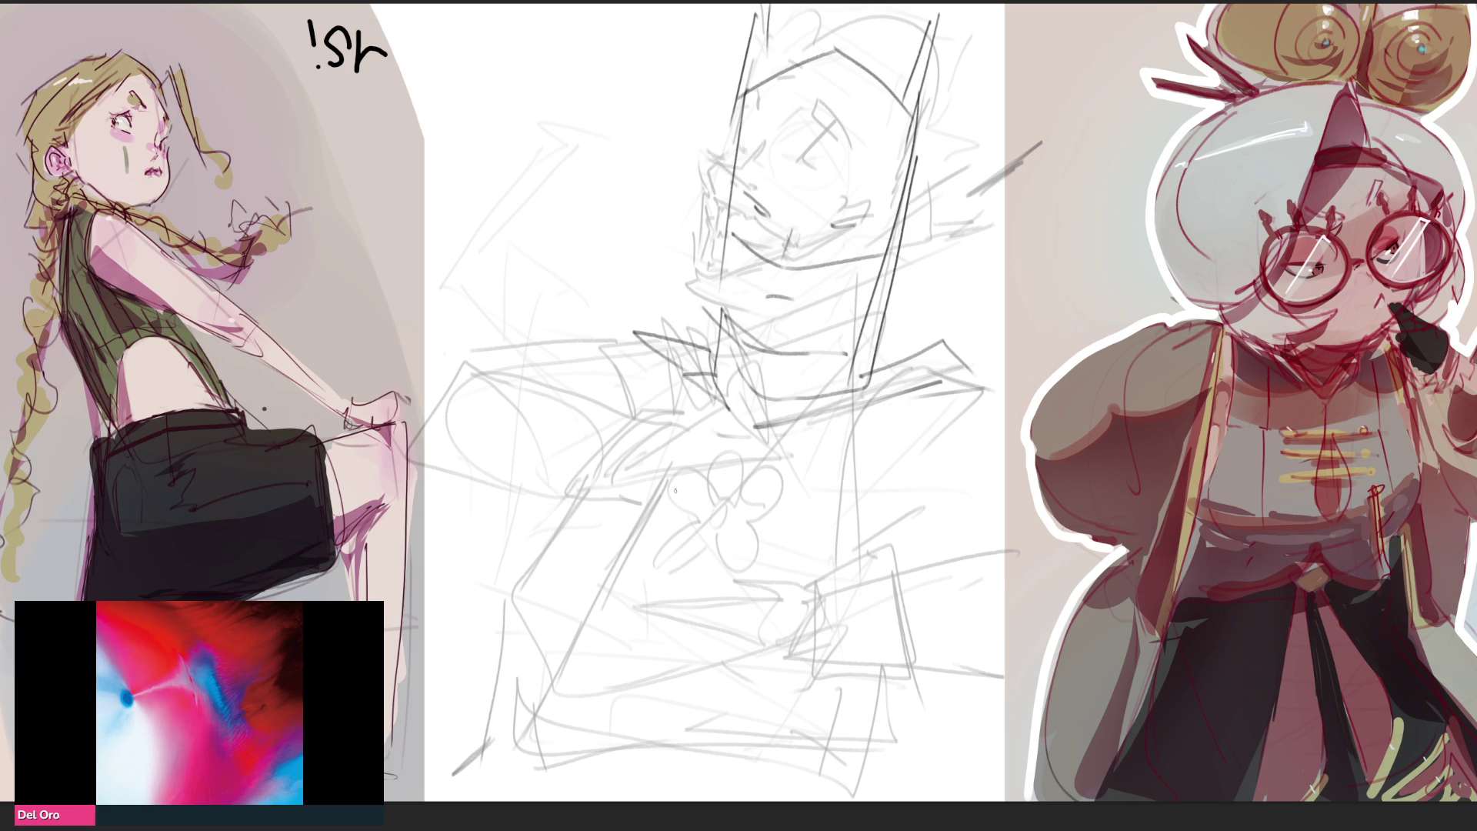
mouse_move(718, 432)
mouse_down()
mouse_move(695, 505)
mouse_move(621, 402)
mouse_move(639, 404)
mouse_up()
mouse_move(730, 439)
mouse_down()
mouse_move(708, 472)
mouse_move(755, 505)
mouse_up()
drag(773, 452, 744, 514)
mouse_move(781, 460)
mouse_down()
mouse_move(764, 522)
mouse_move(891, 439)
mouse_move(846, 669)
mouse_move(780, 598)
mouse_move(670, 658)
mouse_move(637, 589)
mouse_move(580, 603)
mouse_move(587, 498)
mouse_move(647, 481)
mouse_up()
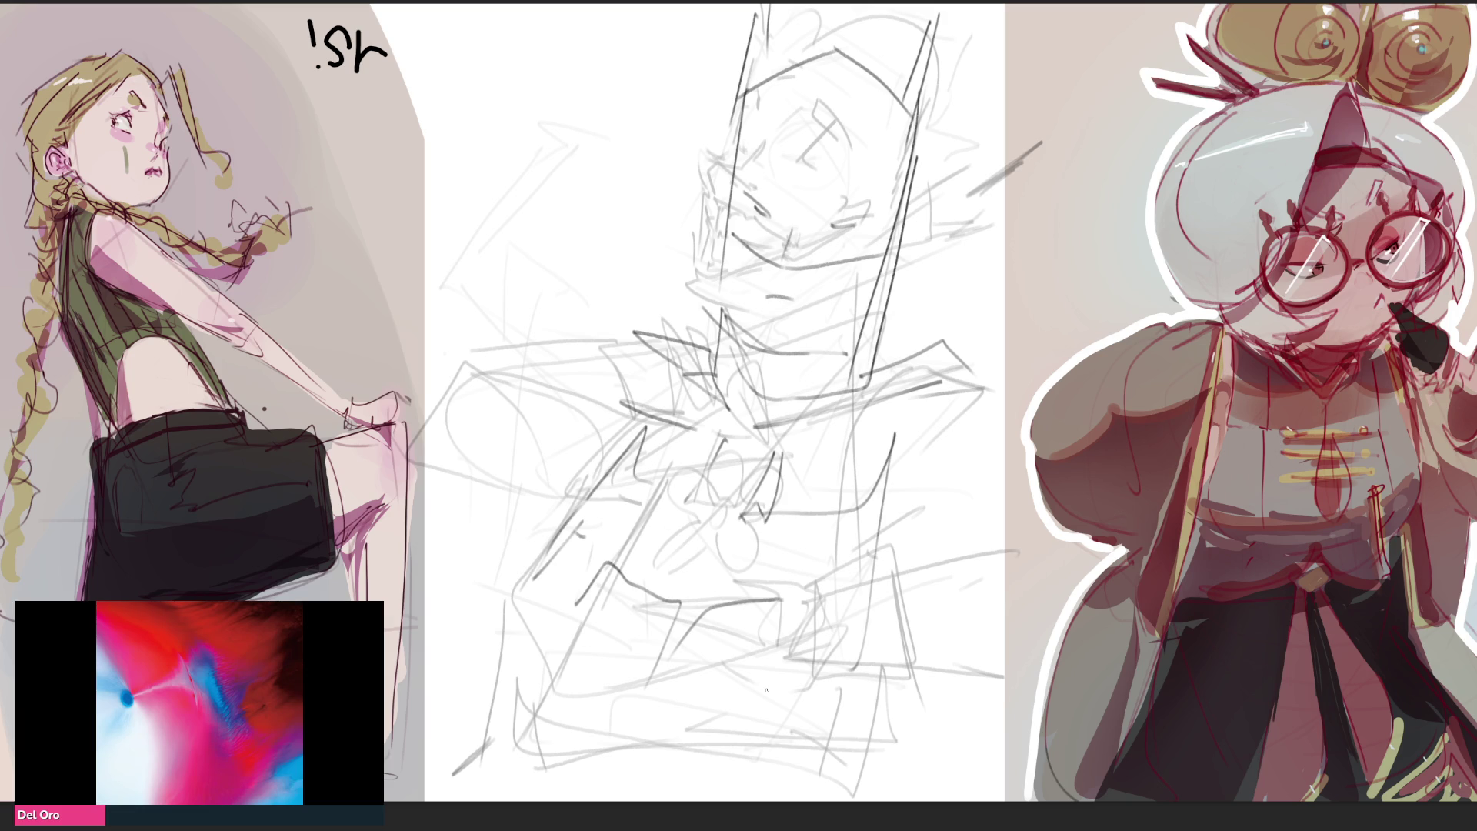
Outline both arms and block in the lower torso with horizontal, vertical and diagonal edges
mouse_move(648, 332)
mouse_down()
mouse_move(619, 336)
mouse_move(482, 435)
mouse_move(534, 460)
mouse_up()
mouse_move(890, 489)
mouse_down()
mouse_move(987, 456)
mouse_move(1098, 508)
mouse_move(889, 566)
mouse_up()
drag(890, 566, 966, 588)
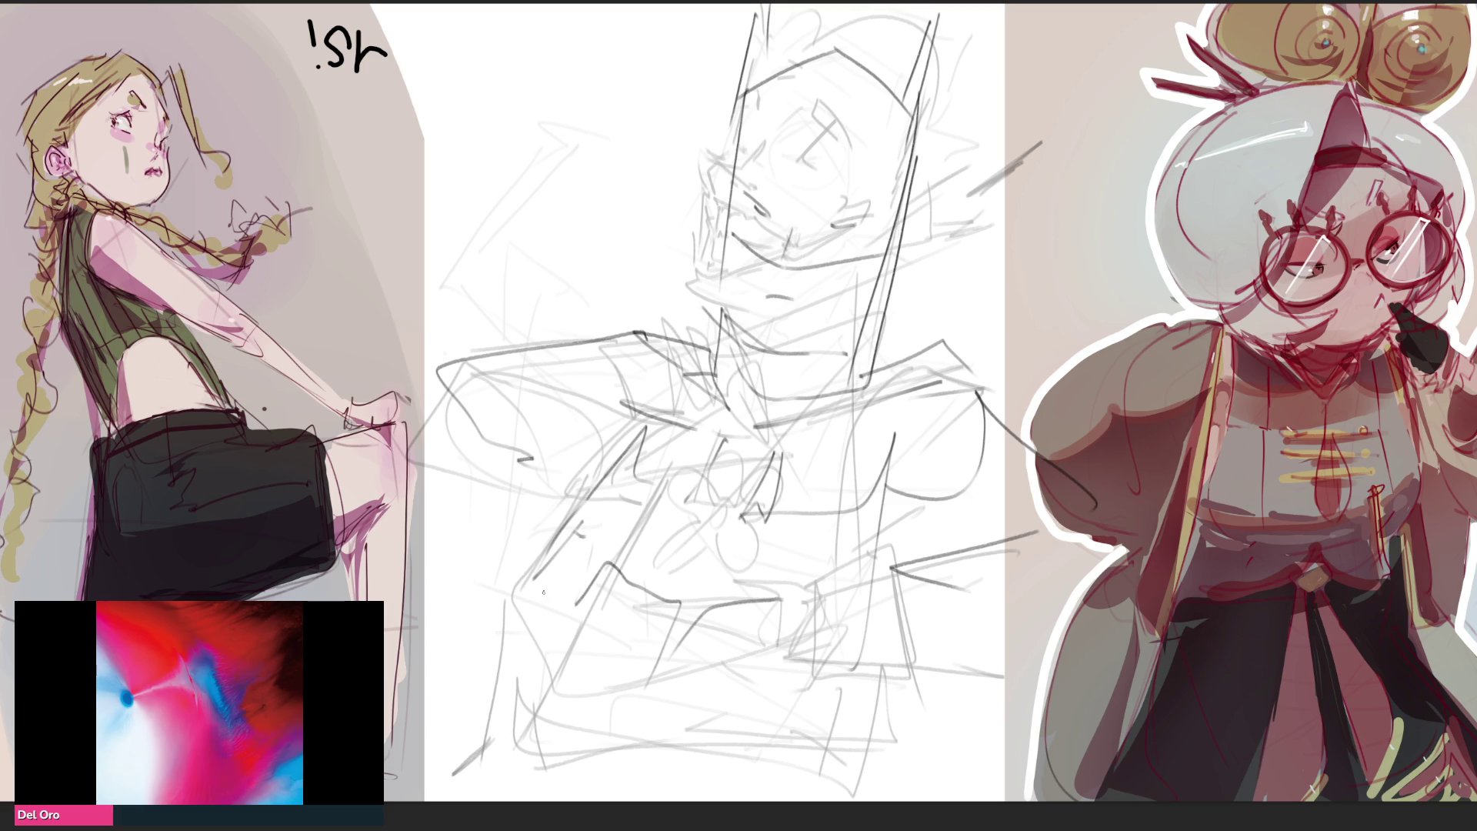
drag(554, 522, 534, 578)
mouse_move(507, 630)
mouse_down()
mouse_move(549, 676)
mouse_move(765, 705)
mouse_up()
mouse_move(565, 576)
mouse_down()
mouse_move(642, 615)
mouse_move(902, 658)
mouse_up()
mouse_move(533, 603)
mouse_down()
mouse_move(621, 746)
mouse_move(896, 757)
mouse_up()
drag(920, 706, 855, 792)
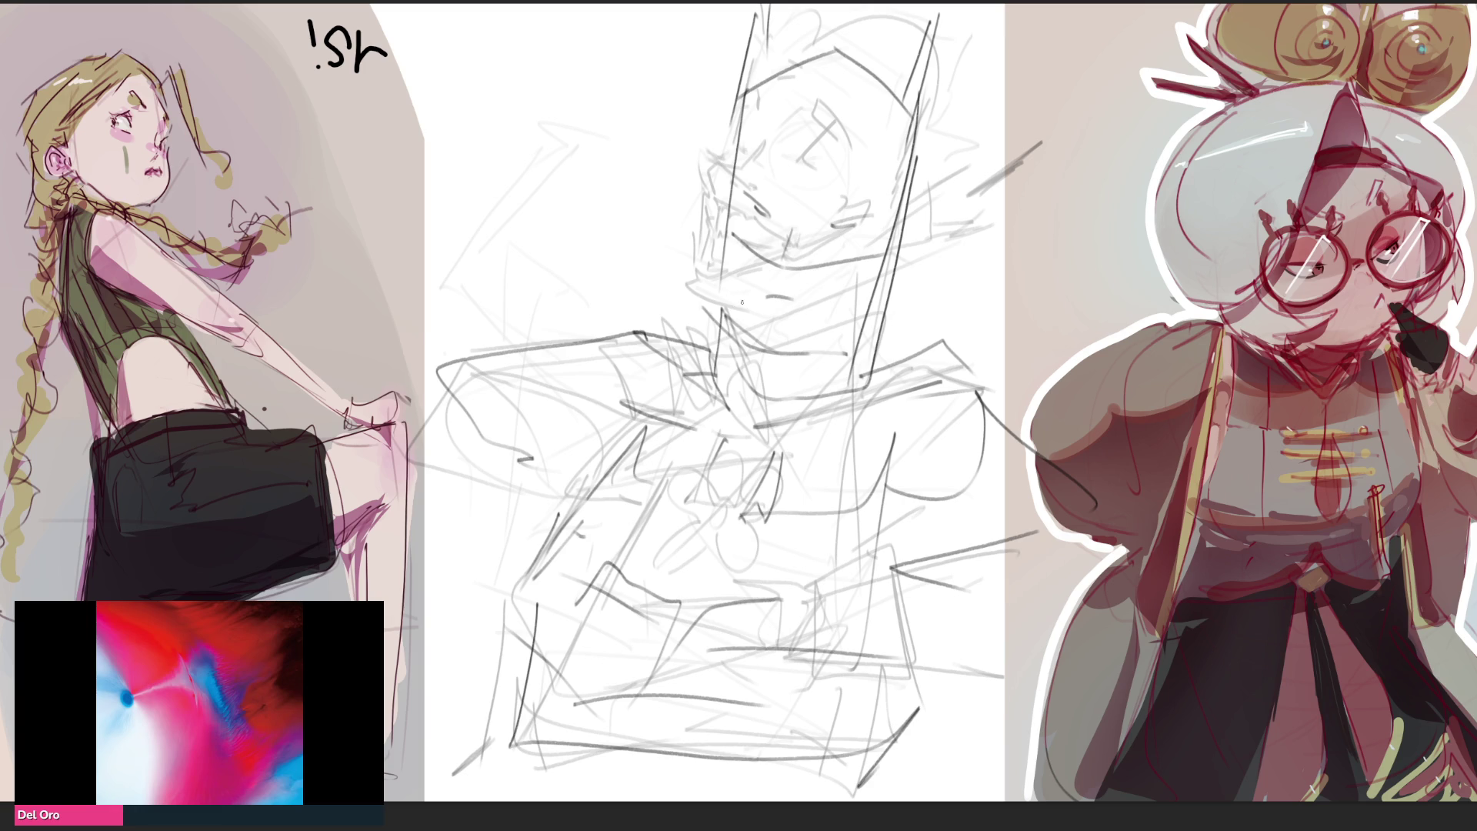
Transform the rough sketch, skewing it so its top leans left
key(ctrl+t)
drag(746, 12, 662, 11)
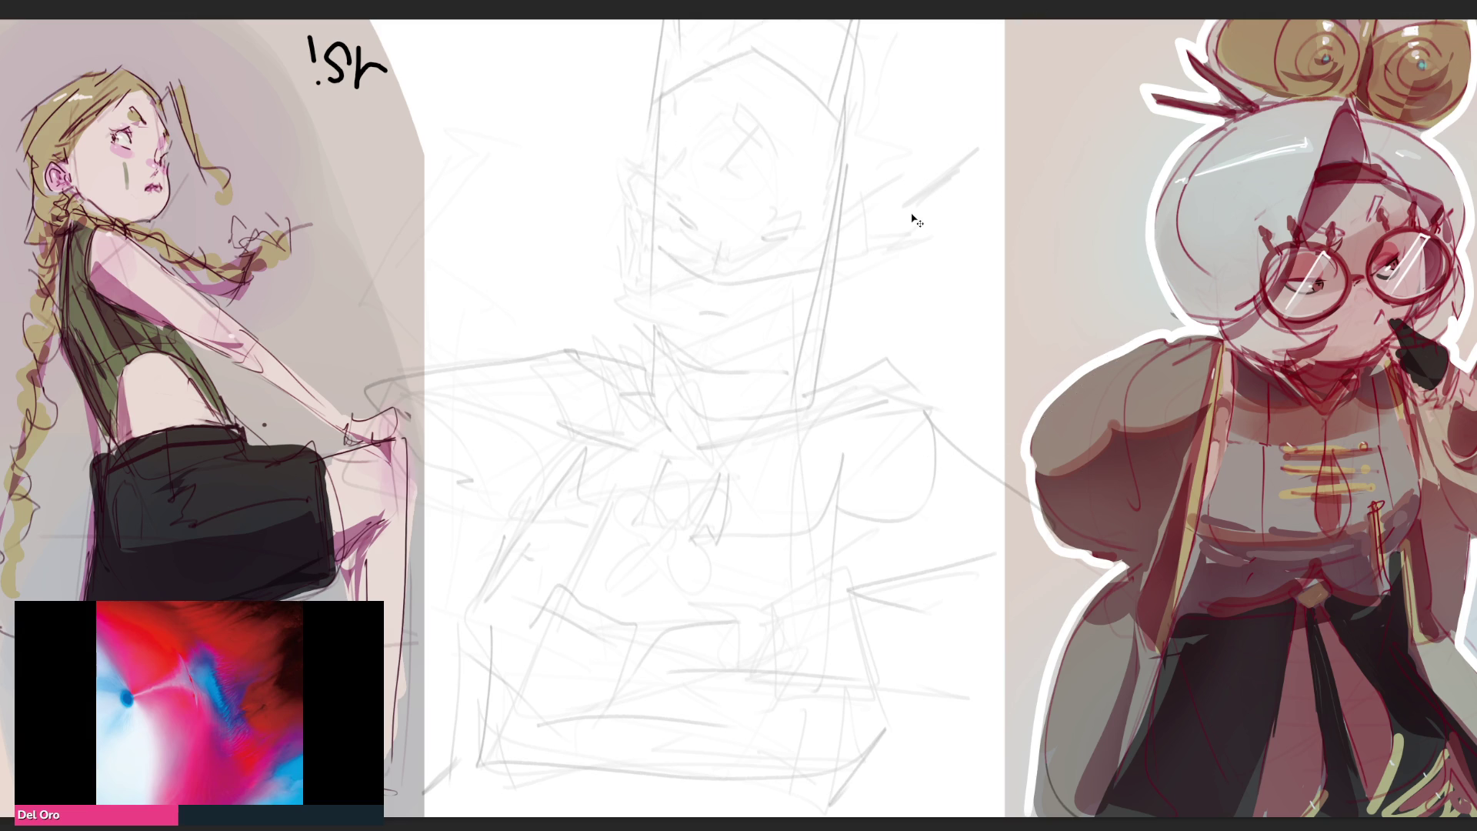
Paste the Batman and Joker reference photo onto the canvas
key(ctrl+v)
Resize the pasted reference photo and place it small at the upper left, then confirm
key(ctrl+t)
mouse_move(770, 377)
mouse_down()
mouse_move(959, 152)
mouse_move(953, 165)
mouse_up()
drag(866, 277, 544, 154)
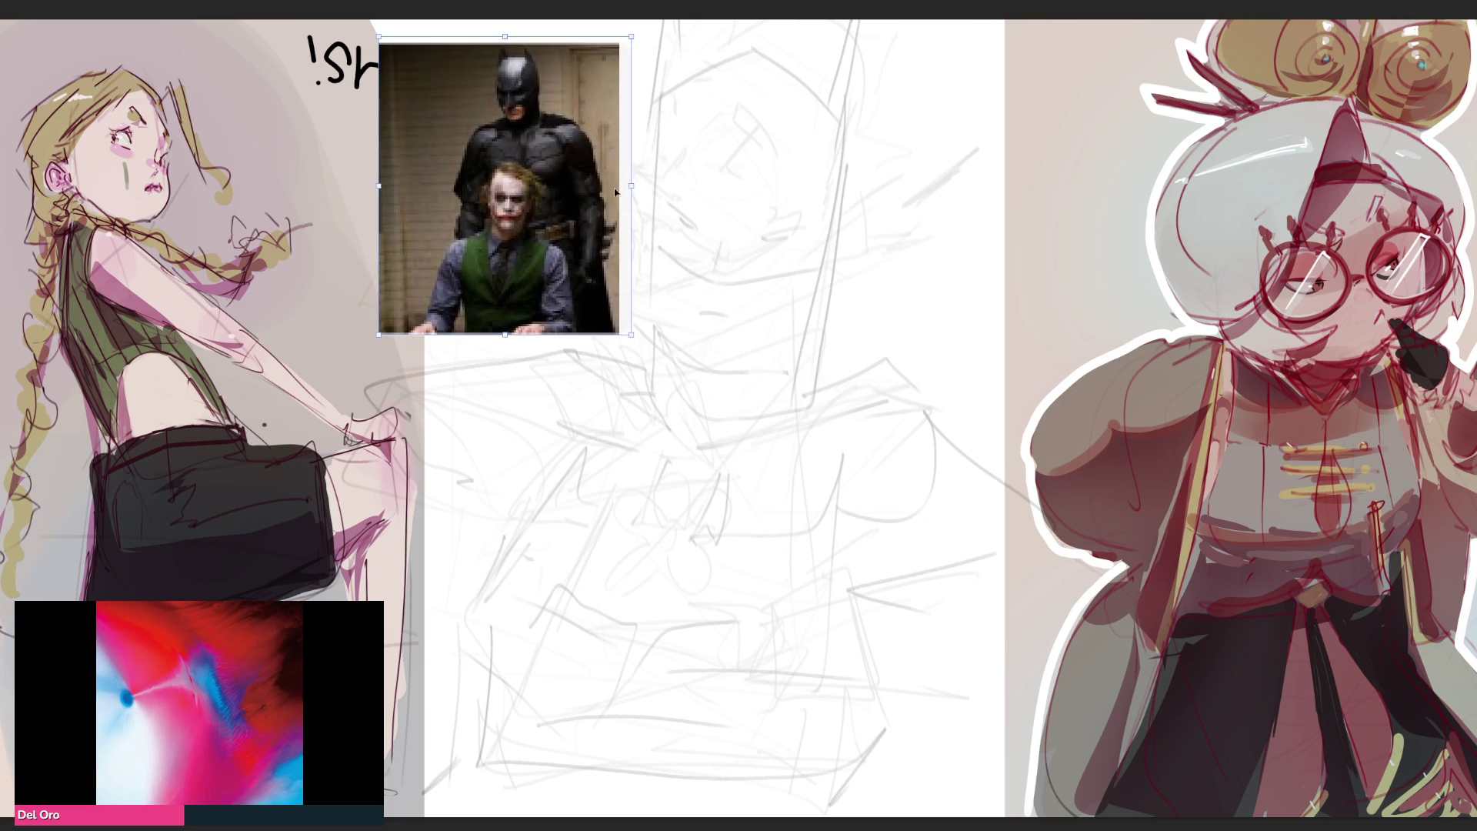
drag(618, 190, 525, 161)
key(Return)
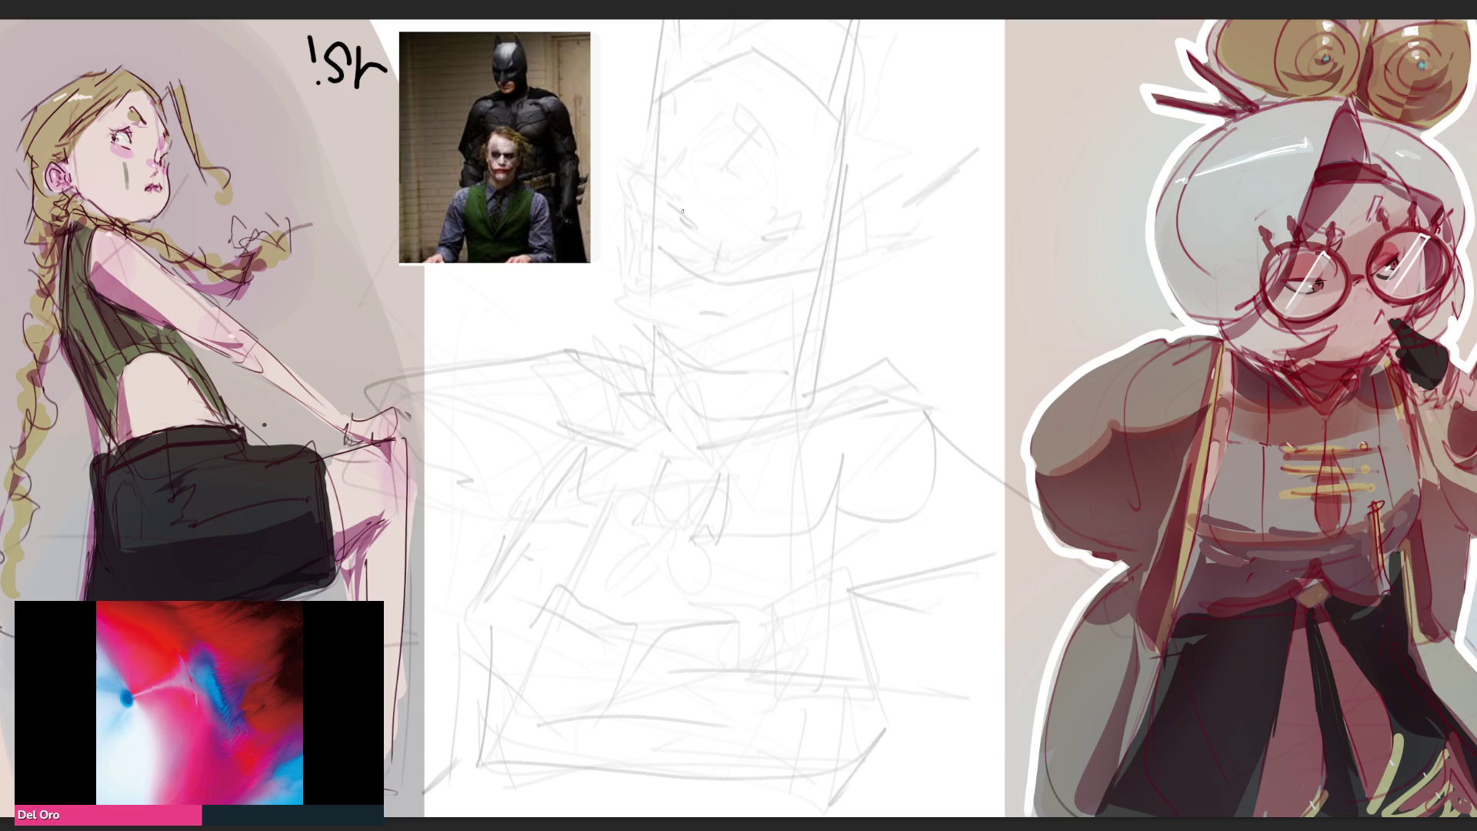
Fade the rough sketch much lighter and start an oval head outline near the top
mouse_move(706, 267)
mouse_down()
mouse_move(693, 346)
mouse_move(888, 624)
mouse_move(791, 150)
mouse_up()
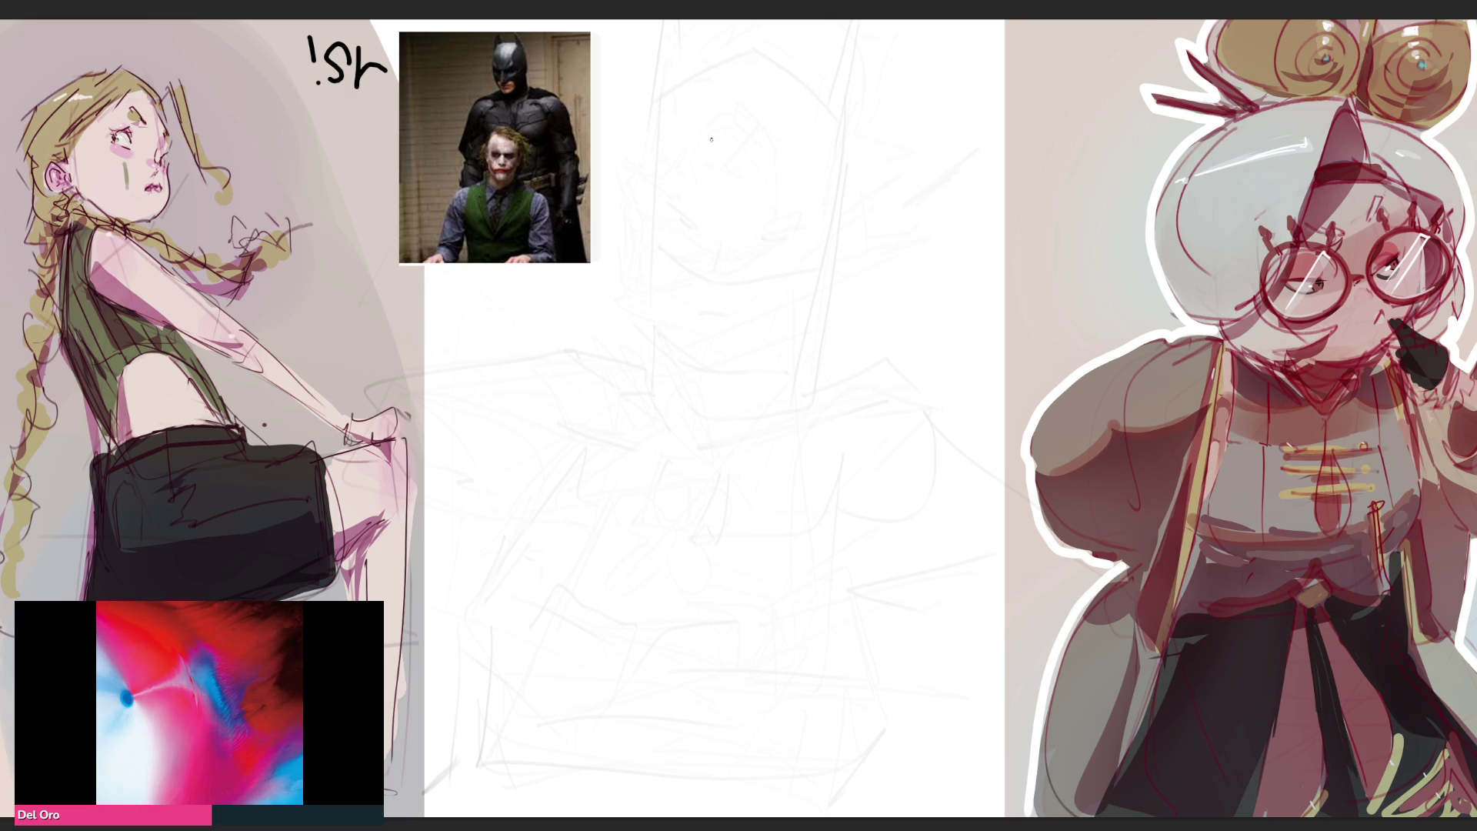
mouse_move(700, 141)
mouse_down()
mouse_move(712, 177)
mouse_move(733, 84)
mouse_move(799, 173)
mouse_up()
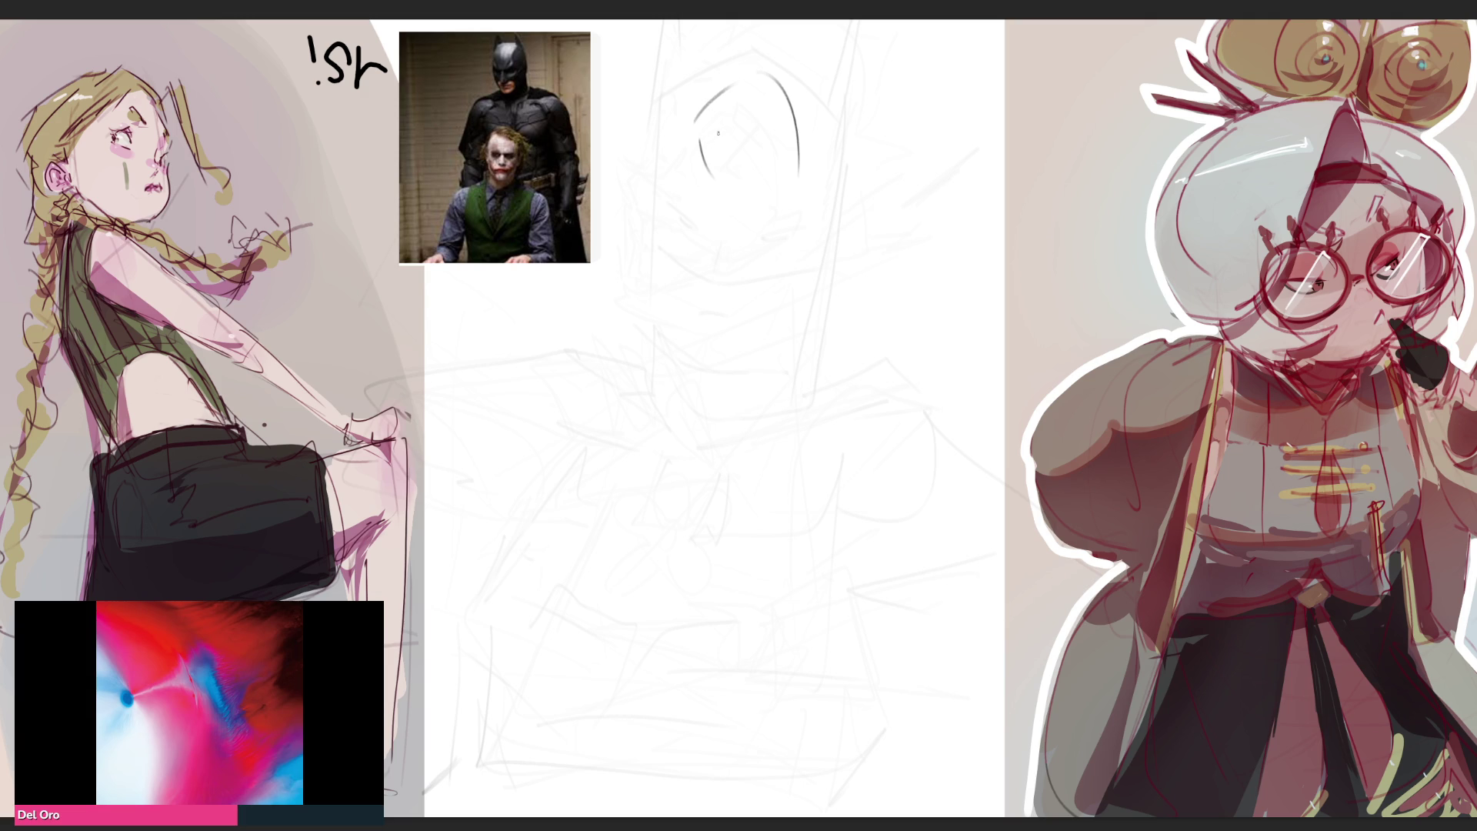
Draw the head's lower curve, eyes, bat ears, right edge and the neck piece under the mask
mouse_move(695, 135)
mouse_down()
mouse_move(737, 219)
mouse_move(804, 196)
mouse_up()
mouse_move(713, 166)
mouse_down()
mouse_move(775, 171)
mouse_move(775, 192)
mouse_move(803, 165)
mouse_up()
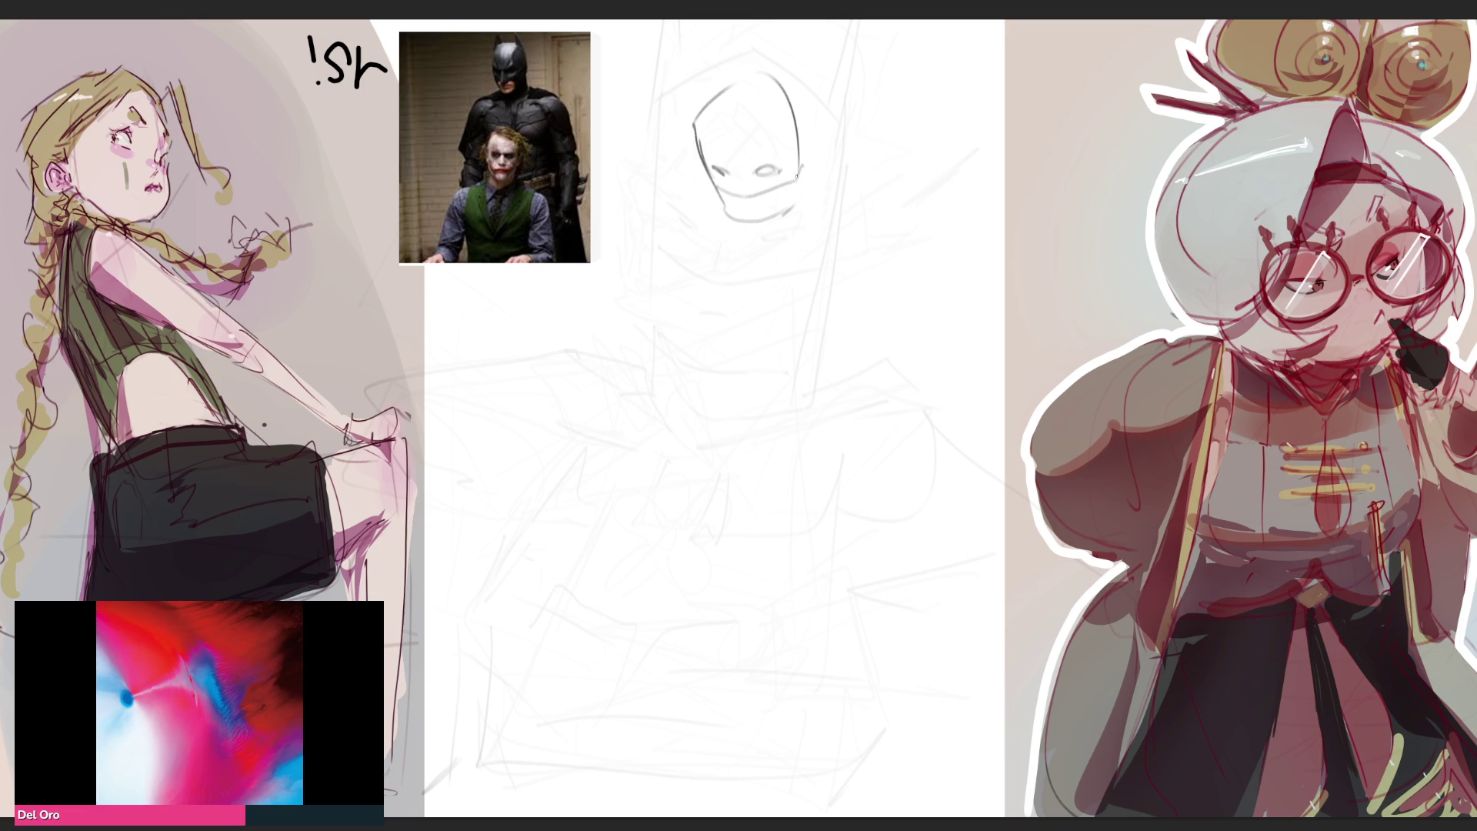
mouse_move(675, 65)
mouse_down()
mouse_move(692, 123)
mouse_move(694, 81)
mouse_move(753, 40)
mouse_move(787, 101)
mouse_up()
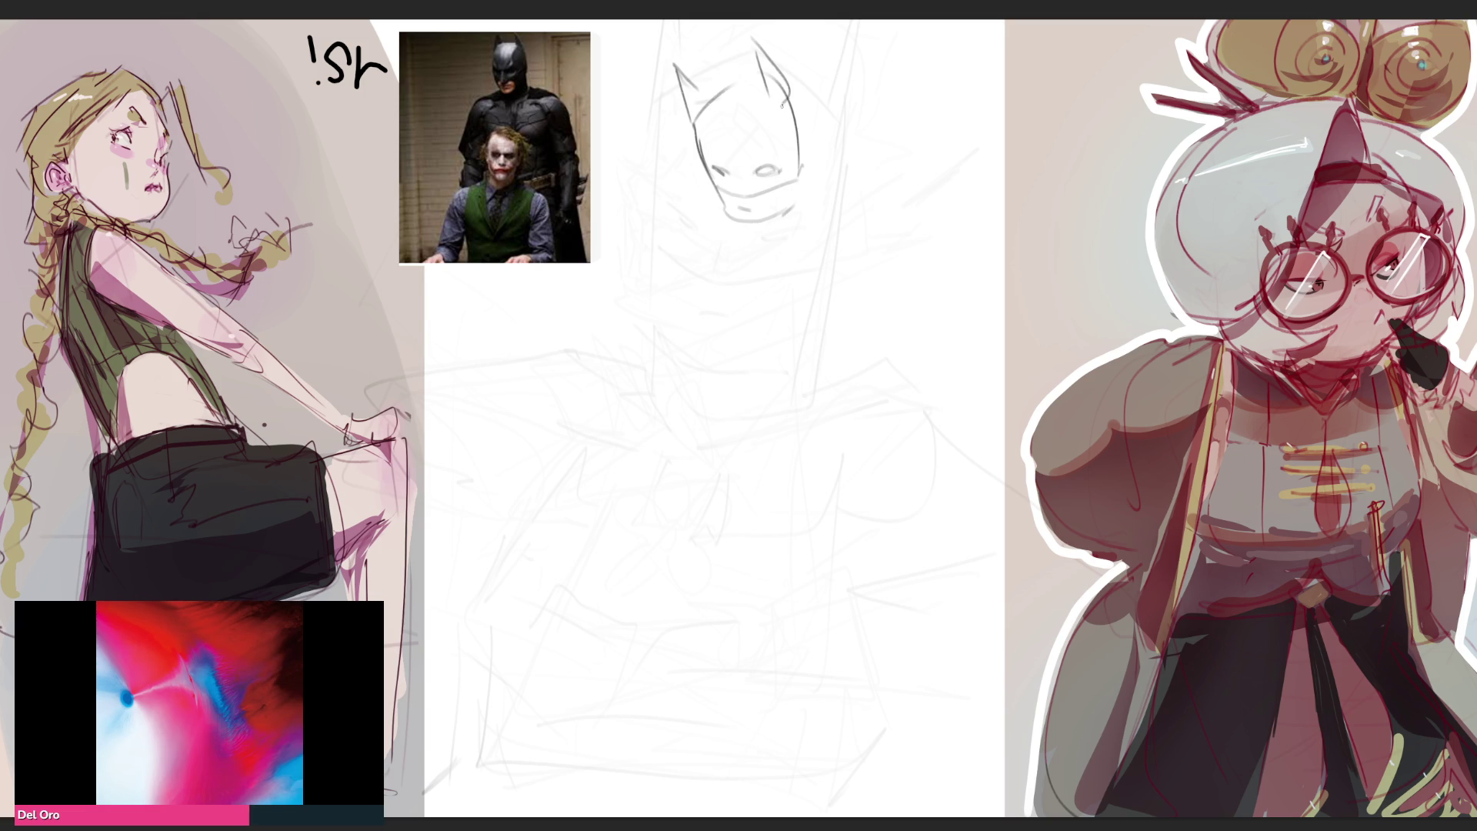
drag(700, 80, 756, 78)
drag(789, 83, 810, 249)
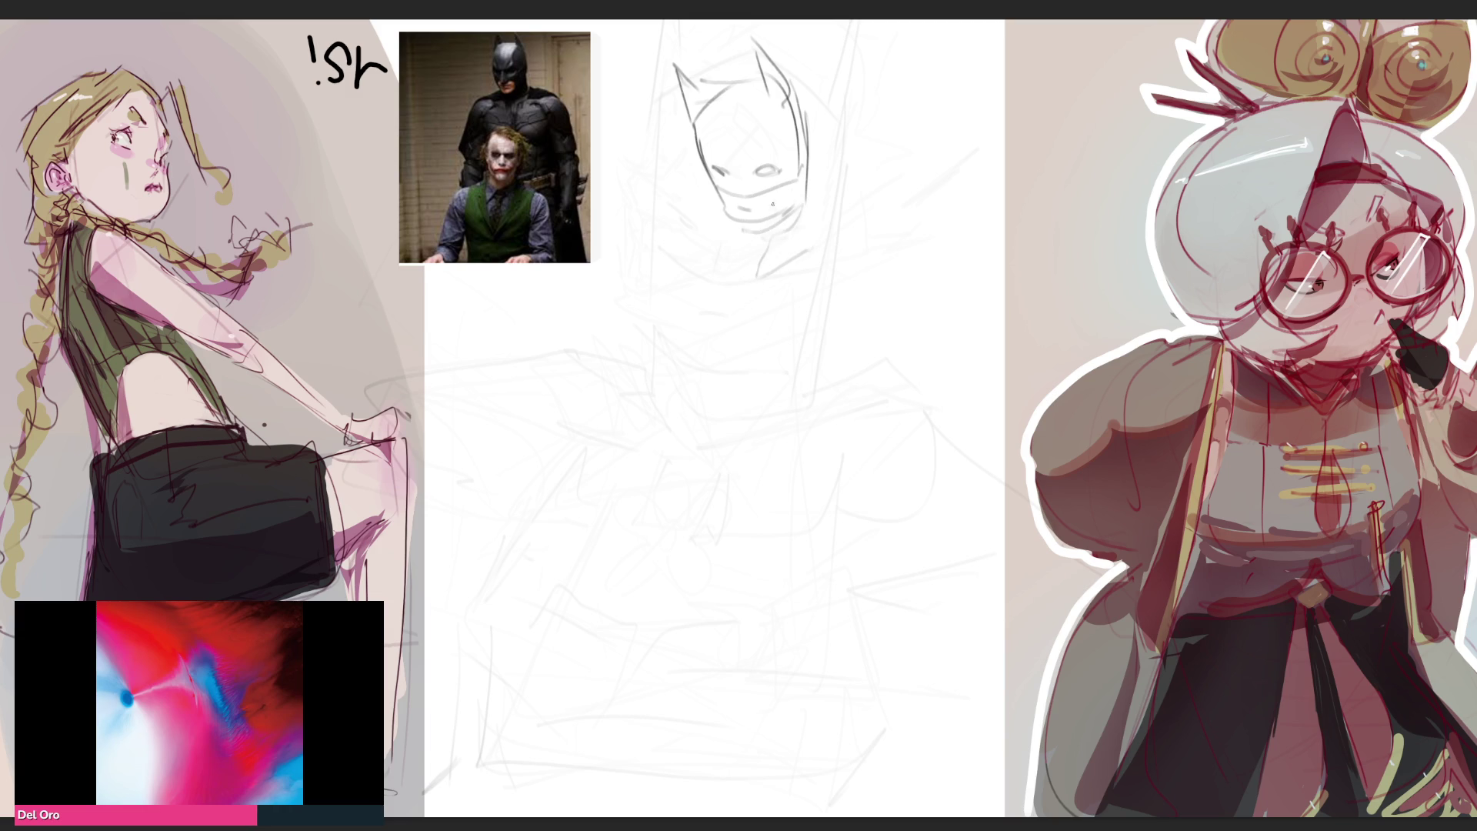
drag(793, 80, 824, 208)
drag(808, 120, 850, 378)
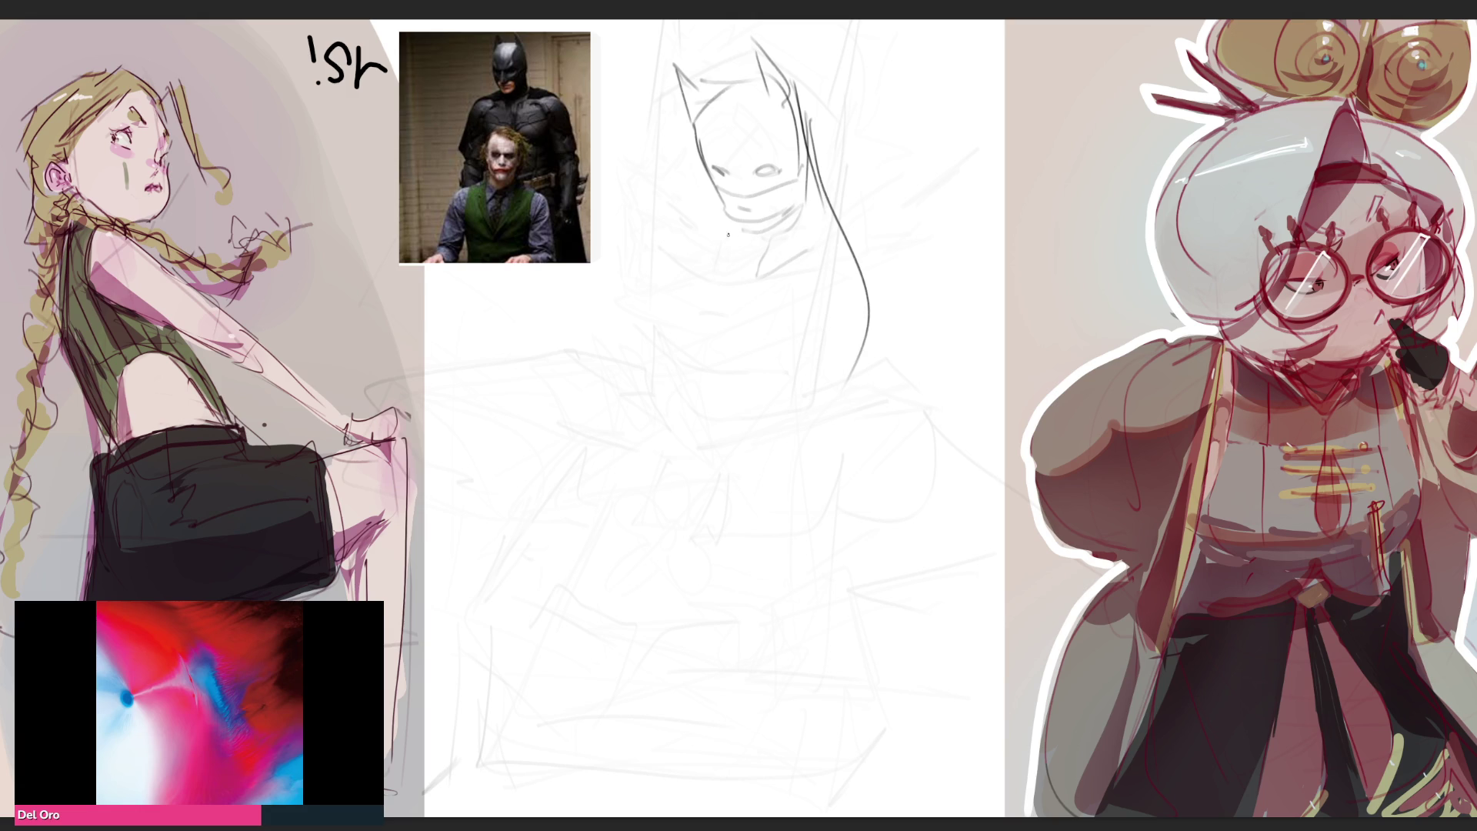
mouse_move(774, 236)
mouse_down()
mouse_move(723, 256)
mouse_move(680, 356)
mouse_up()
Draw the body contours and the long cape's outer edges and bottom hem
mouse_move(724, 260)
mouse_down()
mouse_move(661, 515)
mouse_move(730, 697)
mouse_up()
drag(871, 322, 822, 779)
mouse_move(696, 278)
mouse_down()
mouse_move(671, 383)
mouse_move(693, 748)
mouse_move(796, 765)
mouse_up()
mouse_move(863, 346)
mouse_down()
mouse_move(1014, 788)
mouse_move(822, 797)
mouse_up()
mouse_move(637, 529)
mouse_down()
mouse_move(667, 792)
mouse_move(791, 794)
mouse_up()
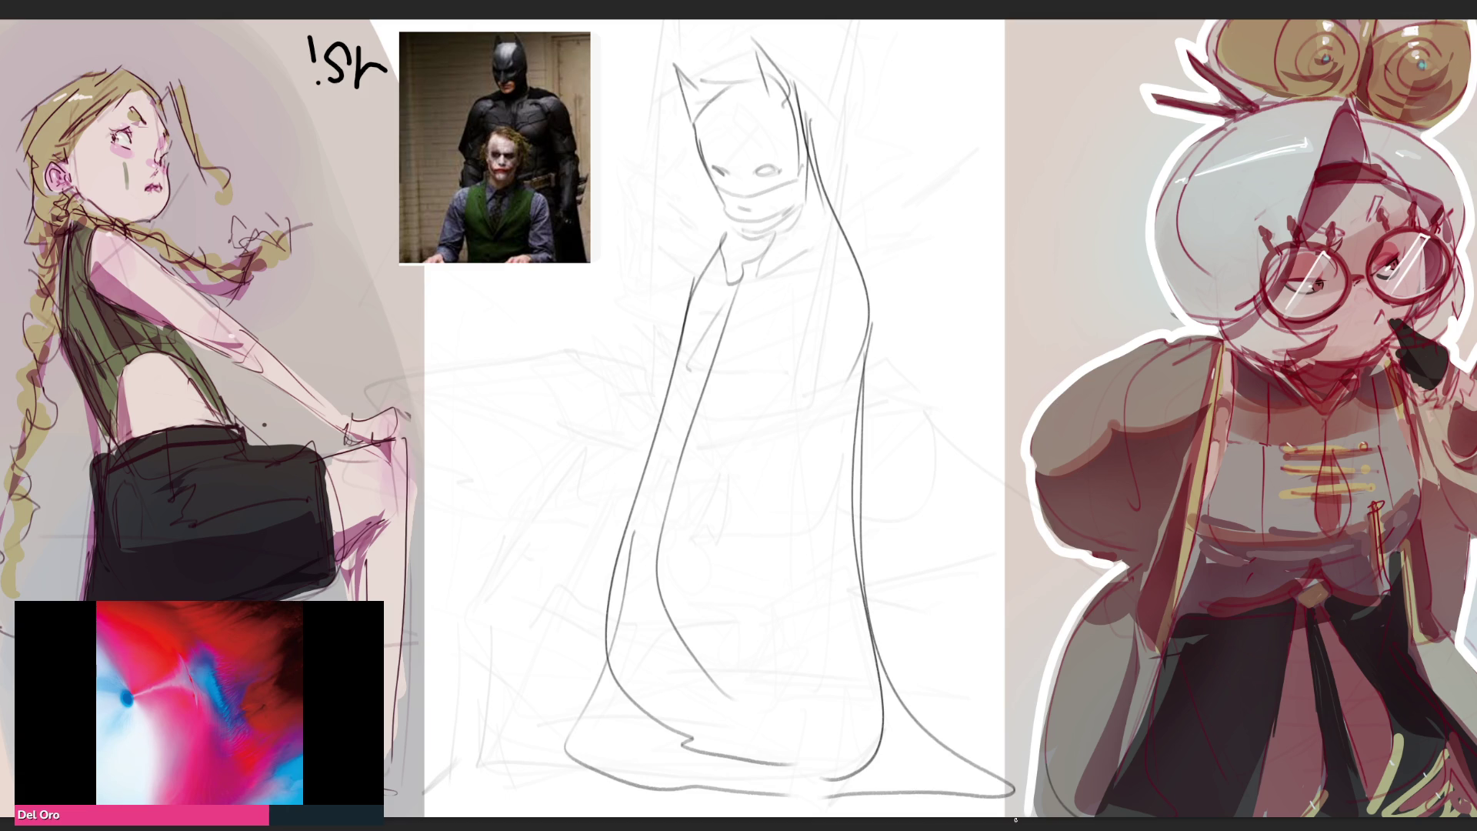
Darken the ears and cowl edge, add a toothy mouth, trace the cape edges down, then lighten the lines
mouse_move(687, 56)
mouse_down()
mouse_move(707, 103)
mouse_move(714, 93)
mouse_move(709, 176)
mouse_up()
drag(711, 81, 771, 81)
drag(758, 30, 819, 176)
mouse_move(712, 163)
mouse_down()
mouse_move(783, 166)
mouse_move(710, 170)
mouse_move(725, 163)
mouse_move(739, 198)
mouse_move(800, 184)
mouse_move(750, 233)
mouse_move(795, 218)
mouse_up()
drag(800, 91, 876, 407)
mouse_move(730, 222)
mouse_down()
mouse_move(690, 289)
mouse_move(597, 751)
mouse_up()
drag(625, 583, 620, 814)
drag(867, 476, 958, 815)
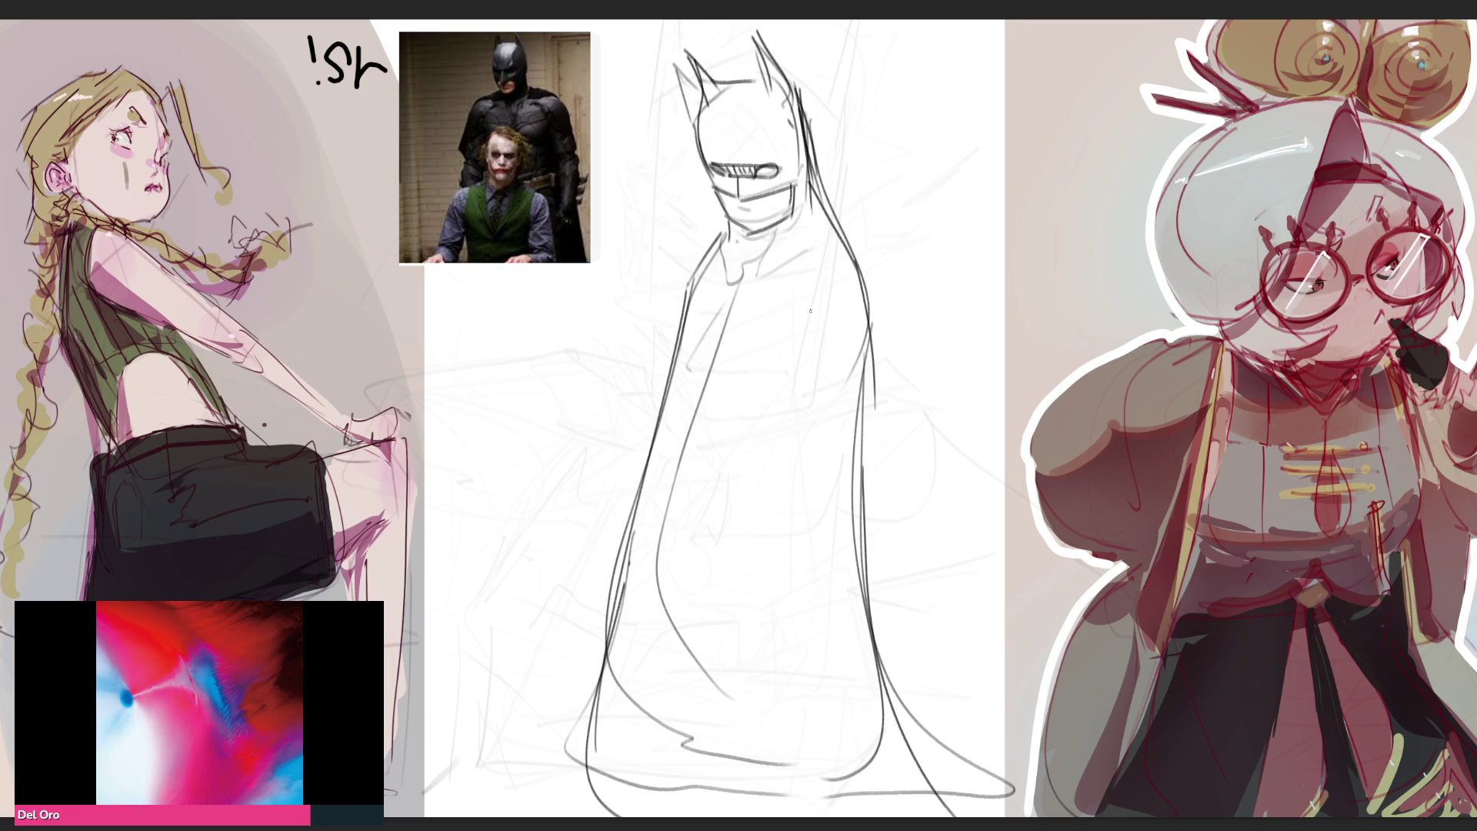
drag(793, 264, 759, 577)
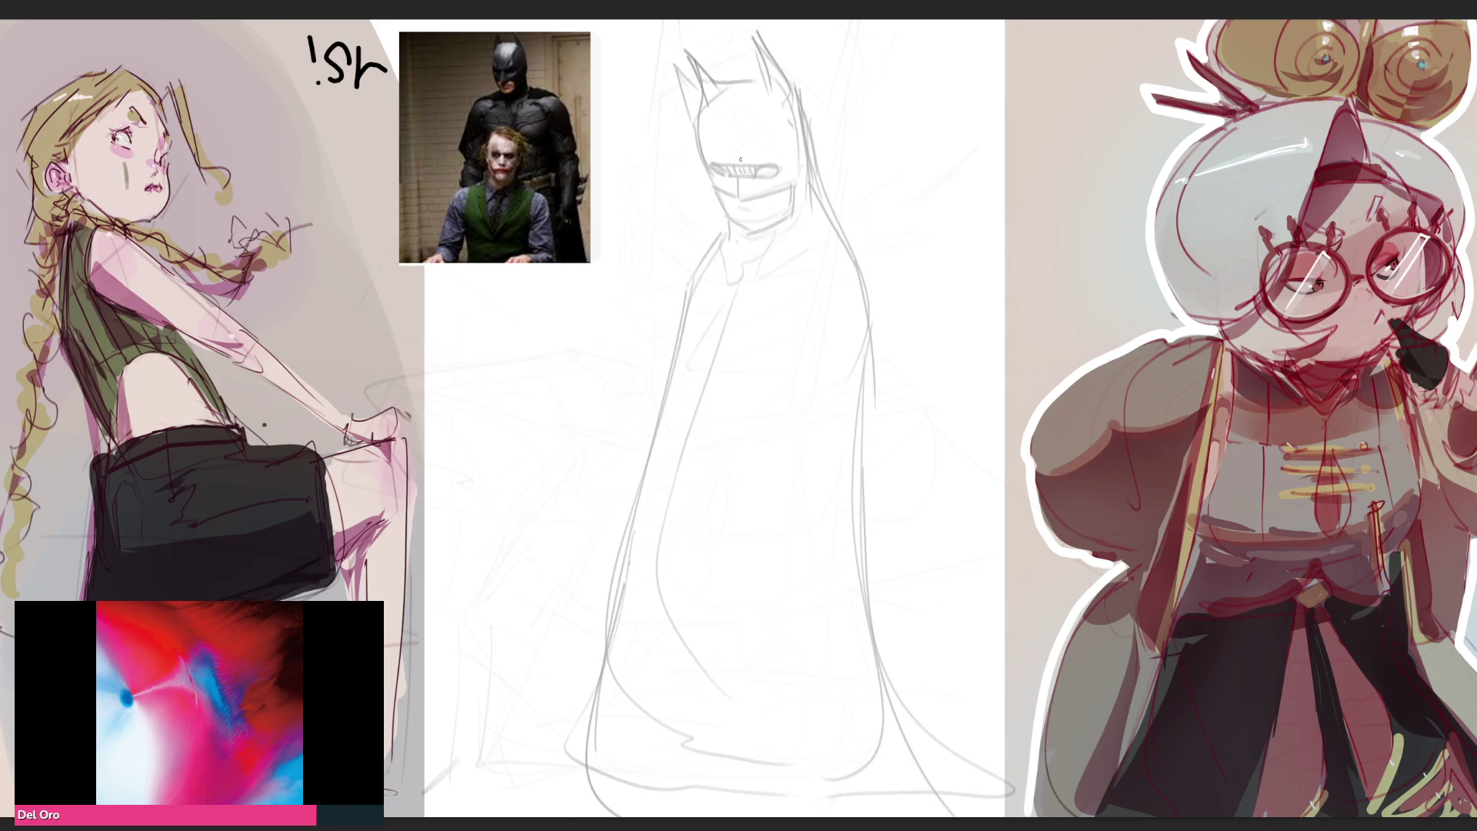
Redraw the head with spiky hair contours, an eye, an open jagged jaw and the neck below the chin
drag(739, 96, 713, 208)
mouse_move(713, 132)
mouse_down()
mouse_move(787, 70)
mouse_move(827, 220)
mouse_up()
drag(735, 217, 838, 244)
drag(824, 141, 828, 254)
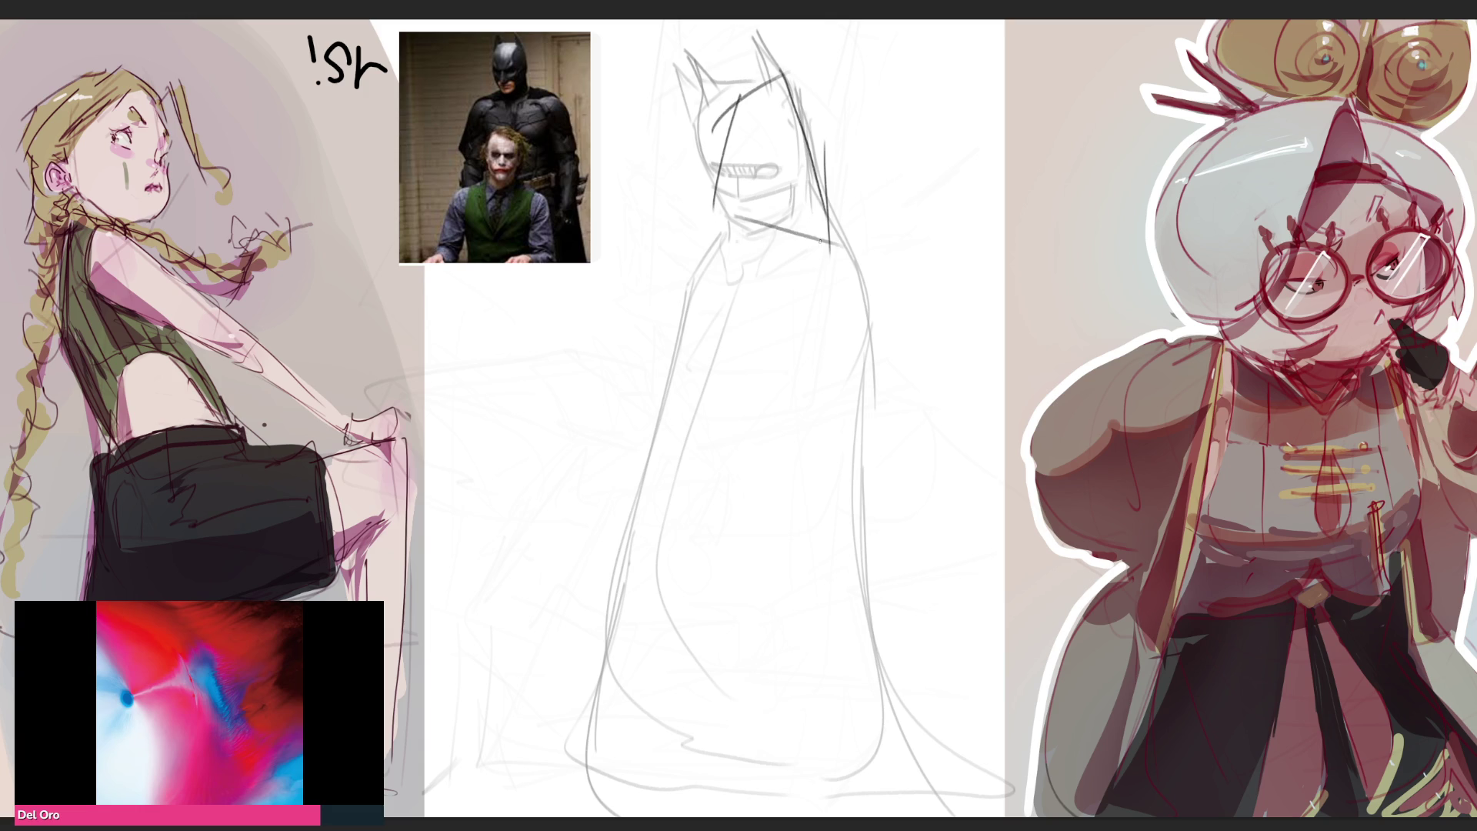
mouse_move(707, 180)
mouse_down()
mouse_move(635, 81)
mouse_move(690, 23)
mouse_move(718, 34)
mouse_up()
drag(771, 33, 785, 70)
mouse_move(811, 52)
mouse_down()
mouse_move(835, 116)
mouse_move(832, 181)
mouse_up()
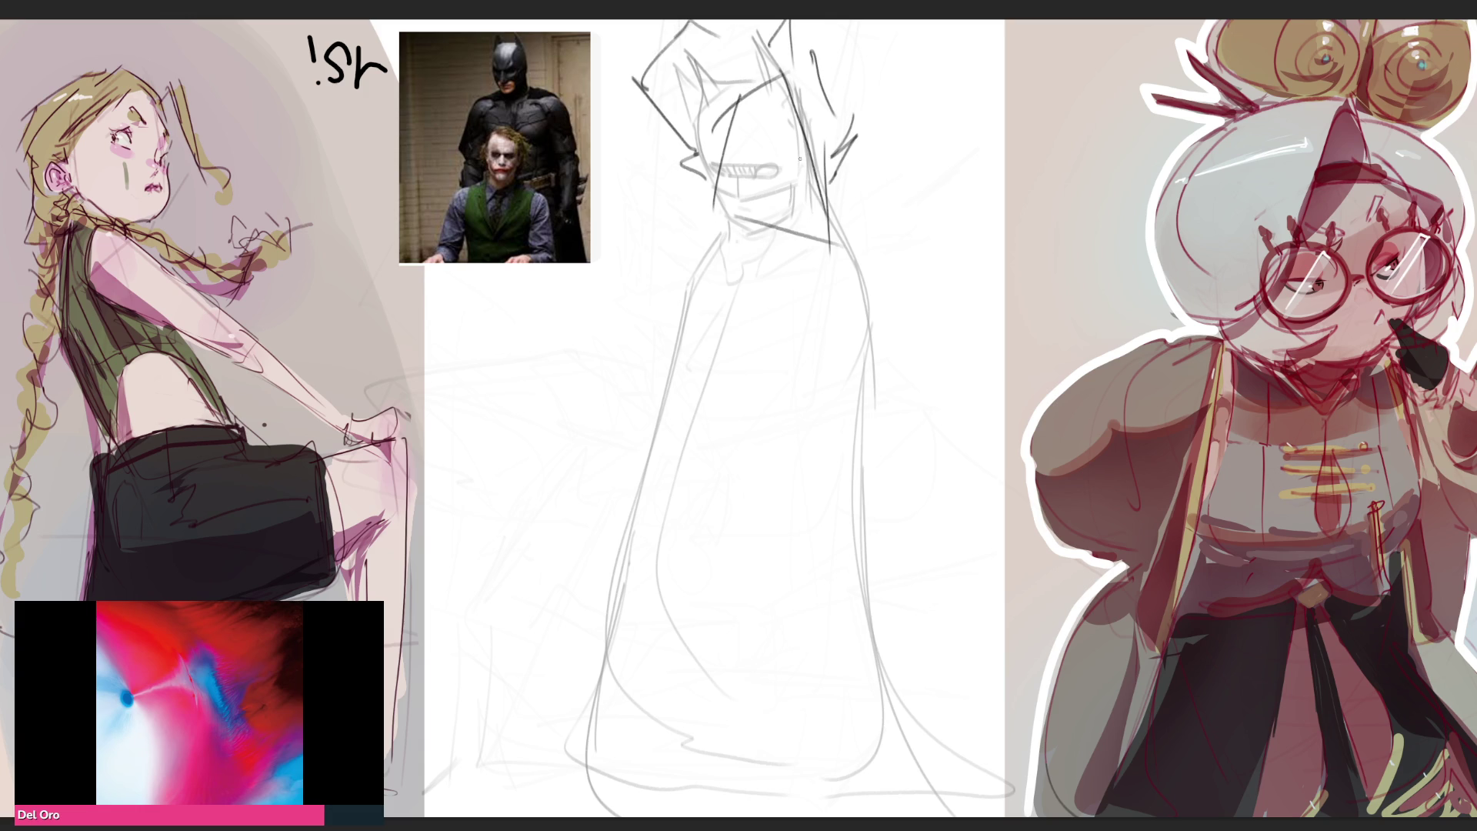
drag(745, 141, 777, 111)
mouse_move(734, 181)
mouse_down()
mouse_move(772, 204)
mouse_move(800, 200)
mouse_up()
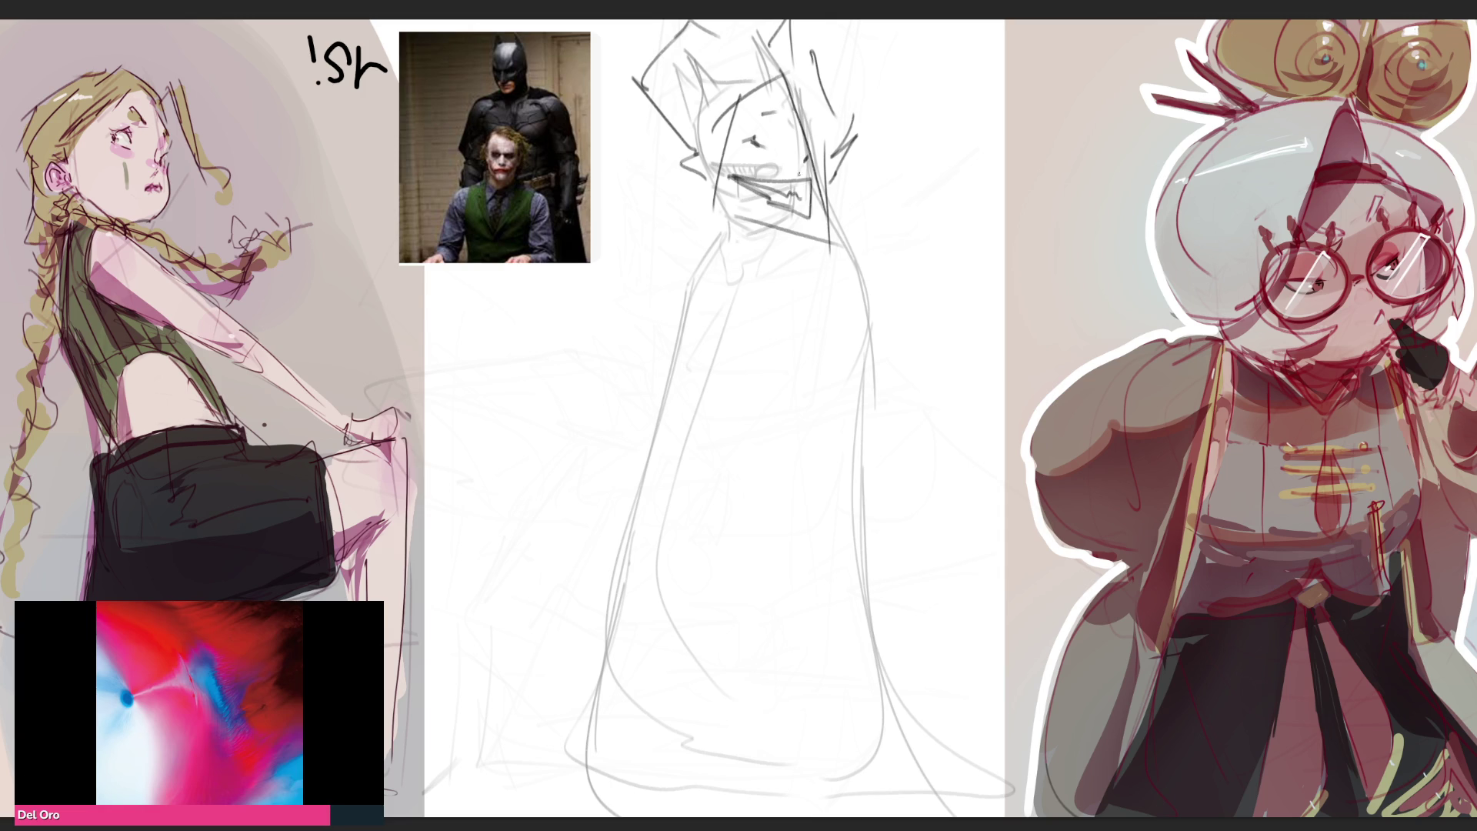
mouse_move(698, 169)
mouse_down()
mouse_move(683, 185)
mouse_move(732, 232)
mouse_move(812, 245)
mouse_move(727, 231)
mouse_move(729, 316)
mouse_up()
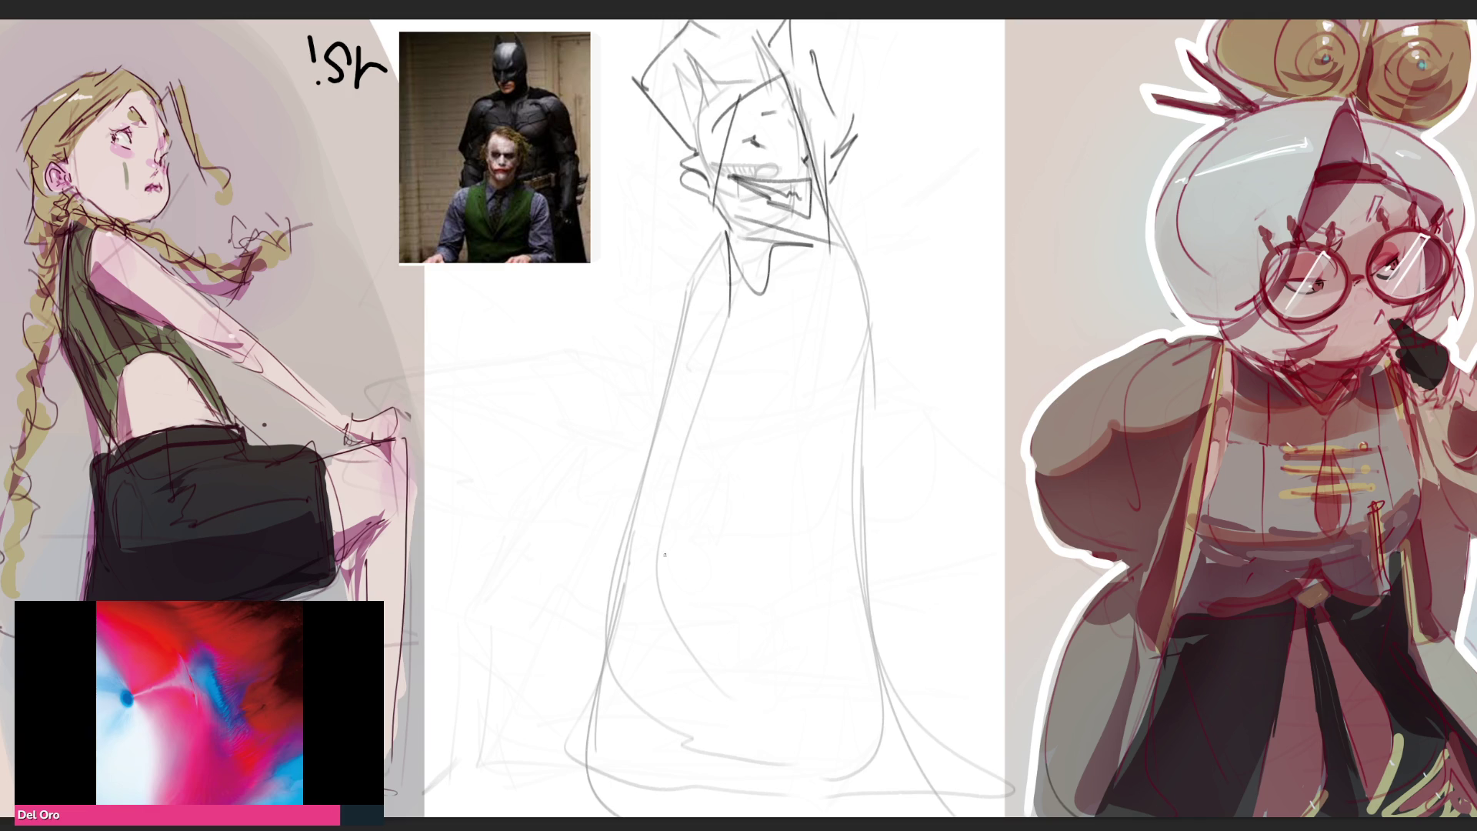
Draw a jagged spiky collar with lapel lines and the coat's left shoulder line
mouse_move(697, 213)
mouse_down()
mouse_move(723, 210)
mouse_move(762, 300)
mouse_up()
mouse_move(694, 250)
mouse_down()
mouse_move(746, 305)
mouse_move(778, 282)
mouse_move(777, 296)
mouse_up()
drag(769, 289, 775, 362)
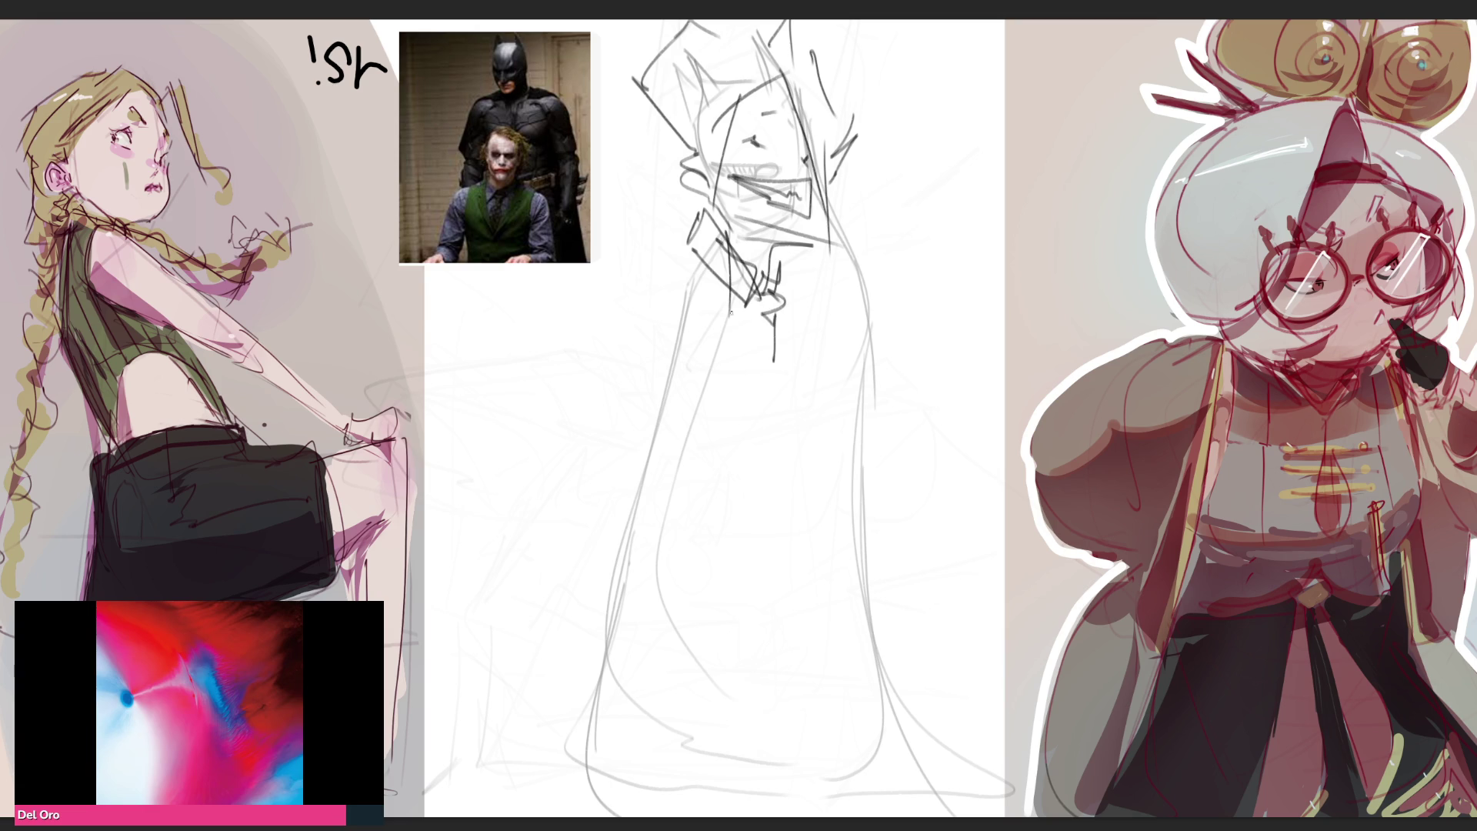
drag(676, 252, 781, 385)
drag(786, 311, 791, 388)
drag(672, 257, 722, 348)
Draw the coat's long front edges, darken the spiky hair, extend the HAHA scribble and ink the grinning mouth
drag(642, 322, 720, 631)
mouse_move(727, 303)
mouse_down()
mouse_move(739, 562)
mouse_move(720, 694)
mouse_move(744, 704)
mouse_move(715, 710)
mouse_up()
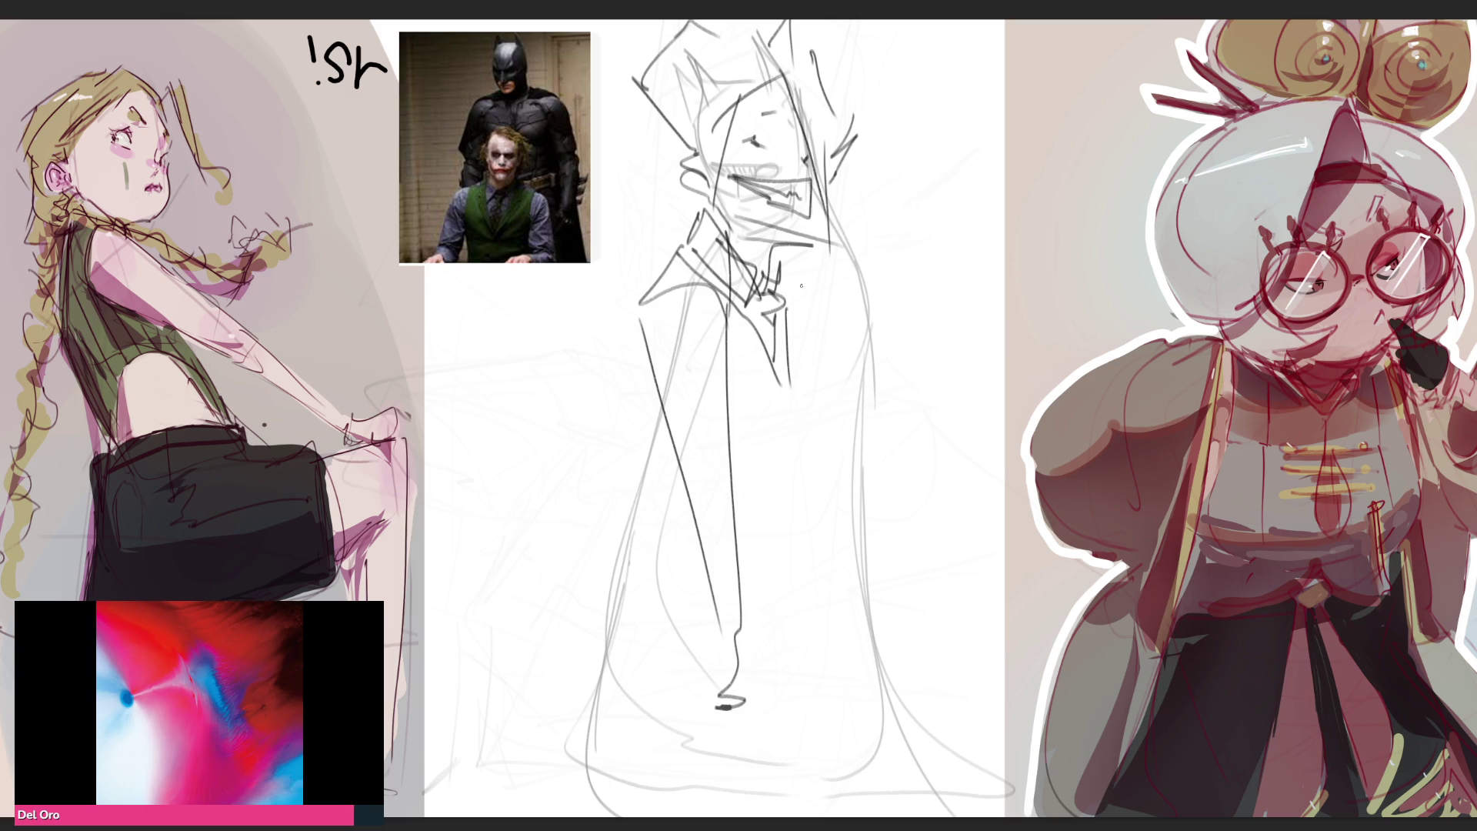
mouse_move(835, 181)
mouse_down()
mouse_move(840, 235)
mouse_move(885, 203)
mouse_move(997, 291)
mouse_move(903, 253)
mouse_move(801, 263)
mouse_move(981, 288)
mouse_move(827, 316)
mouse_up()
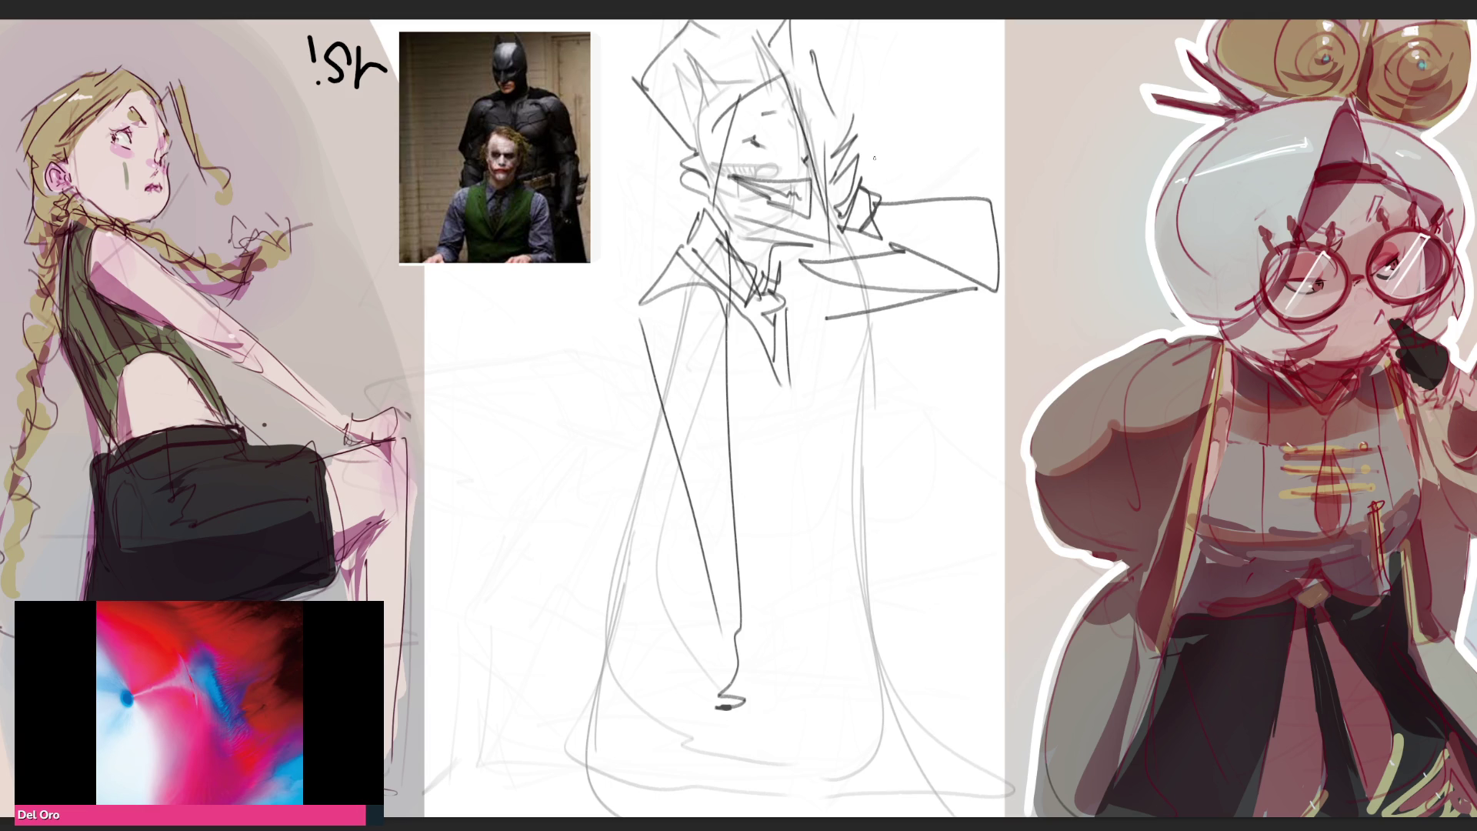
mouse_move(873, 150)
mouse_down()
mouse_move(889, 162)
mouse_move(875, 160)
mouse_move(908, 122)
mouse_move(929, 145)
mouse_move(946, 117)
mouse_up()
mouse_move(947, 115)
mouse_down()
mouse_move(947, 142)
mouse_move(961, 137)
mouse_up()
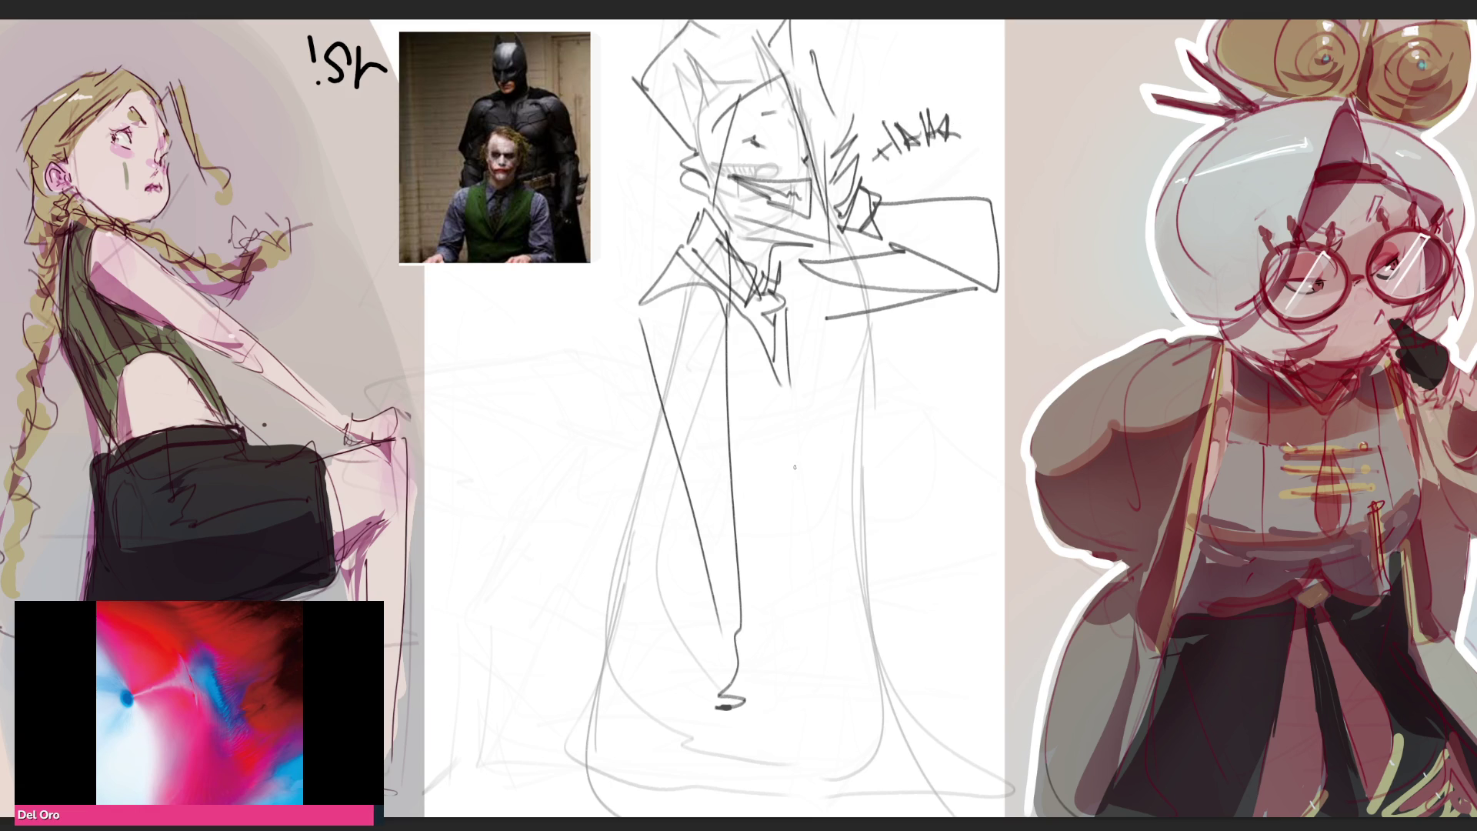
mouse_move(798, 162)
mouse_down()
mouse_move(811, 171)
mouse_move(768, 181)
mouse_move(772, 203)
mouse_up()
drag(762, 189, 806, 179)
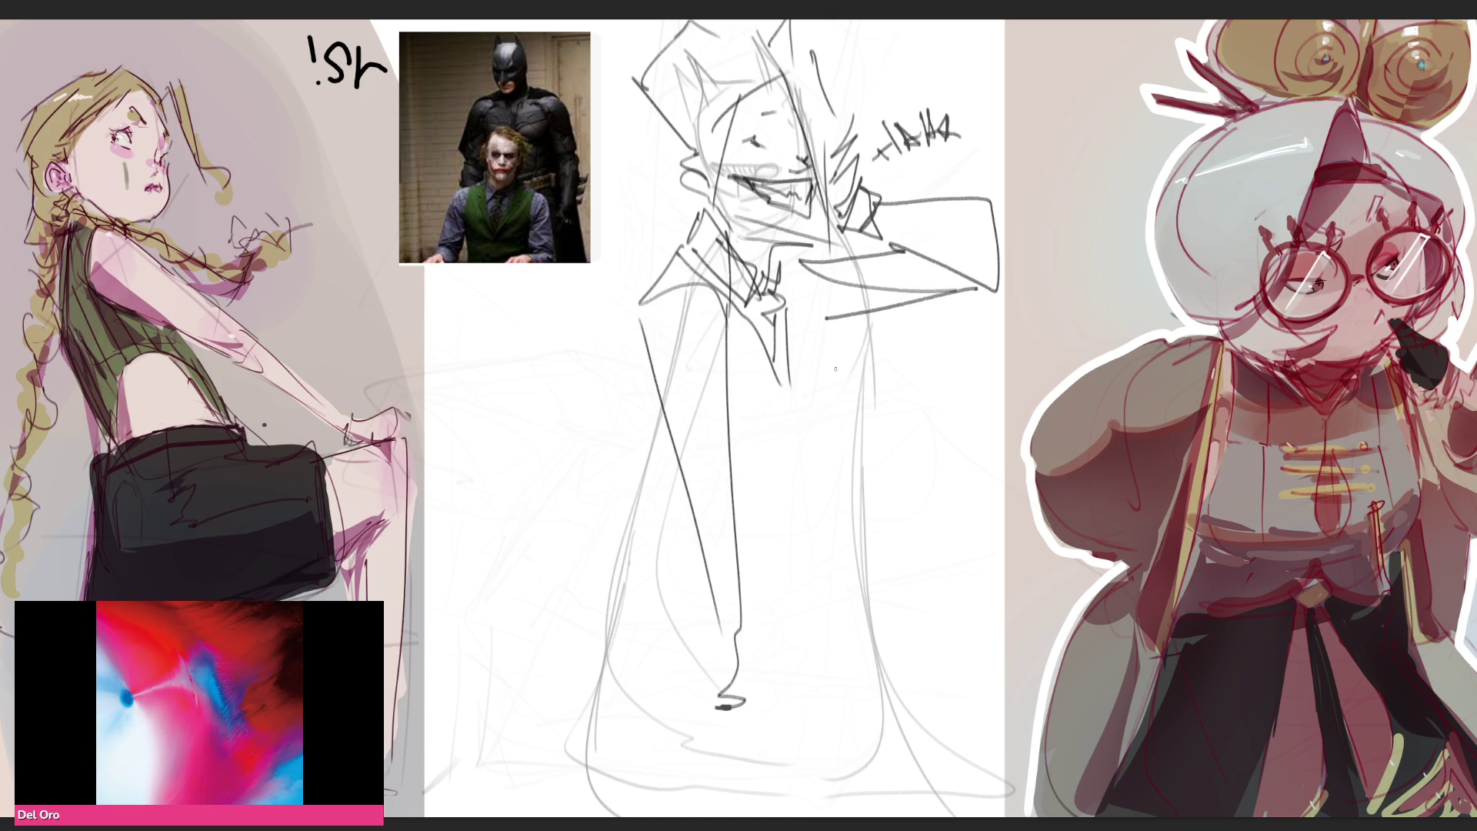
Darken the chest lines, the vertical body line and the coat's side edge and hem
drag(789, 287, 794, 379)
drag(802, 329, 803, 356)
drag(808, 314, 800, 366)
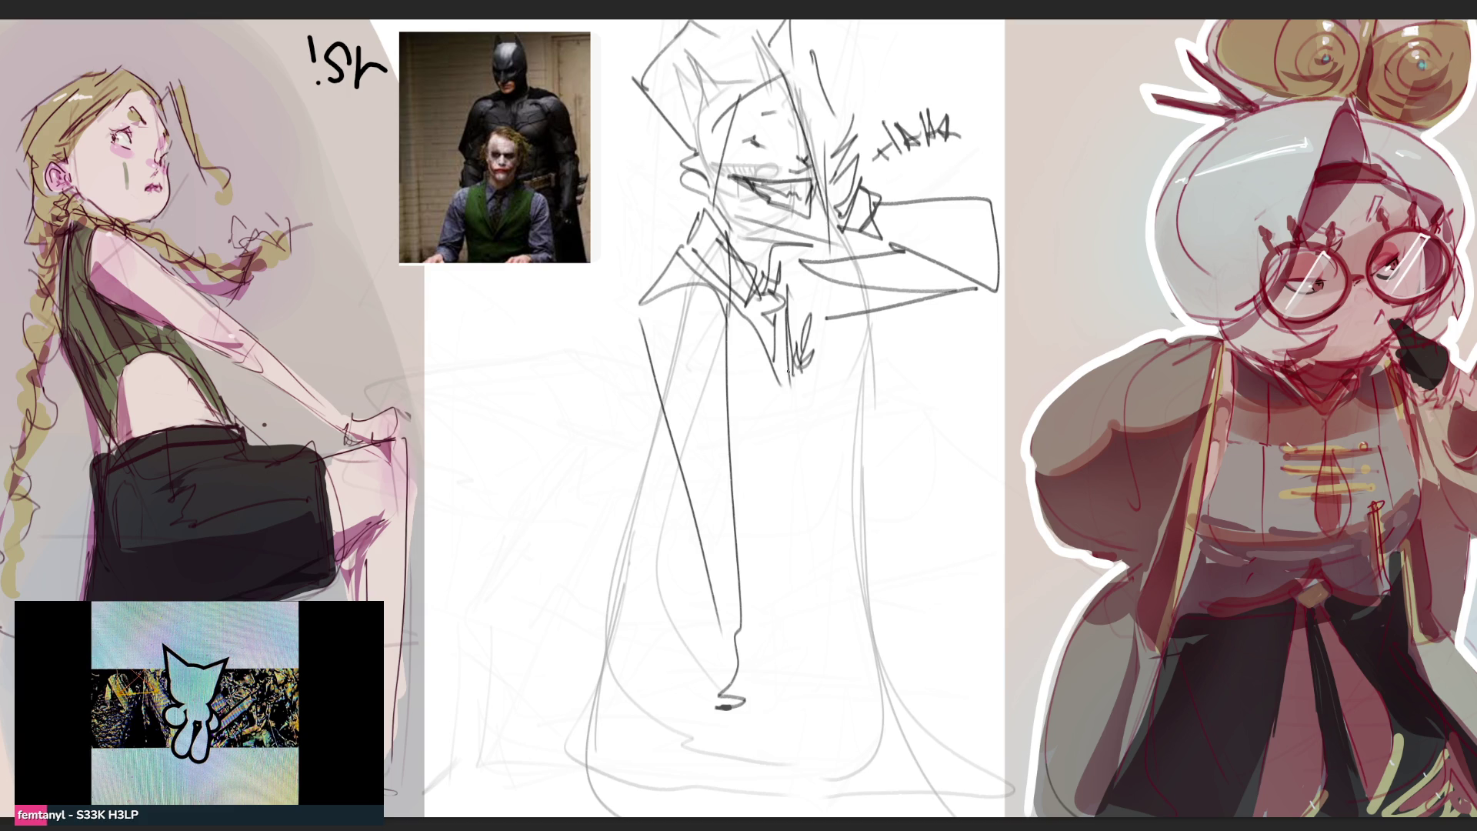
mouse_move(726, 314)
mouse_down()
mouse_move(725, 374)
mouse_move(771, 430)
mouse_move(740, 475)
mouse_move(822, 424)
mouse_move(779, 455)
mouse_move(744, 526)
mouse_up()
mouse_move(633, 330)
mouse_down()
mouse_move(653, 472)
mouse_move(642, 510)
mouse_move(662, 489)
mouse_move(697, 524)
mouse_up()
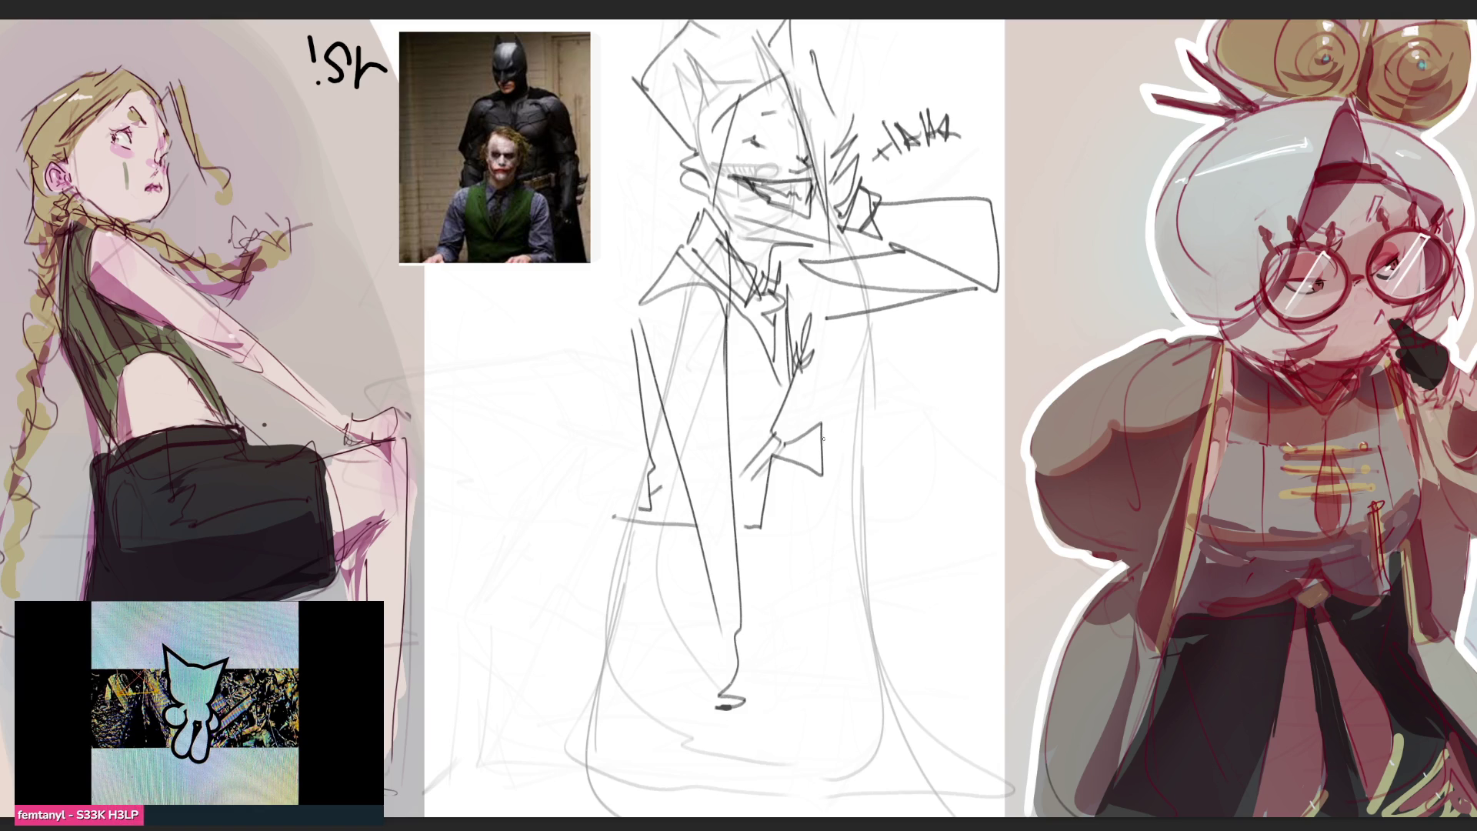
Sketch the neck, the long raised arm and hand, redoing the hooked arm line straighter
mouse_move(773, 495)
mouse_down()
mouse_move(868, 587)
mouse_move(856, 614)
mouse_up()
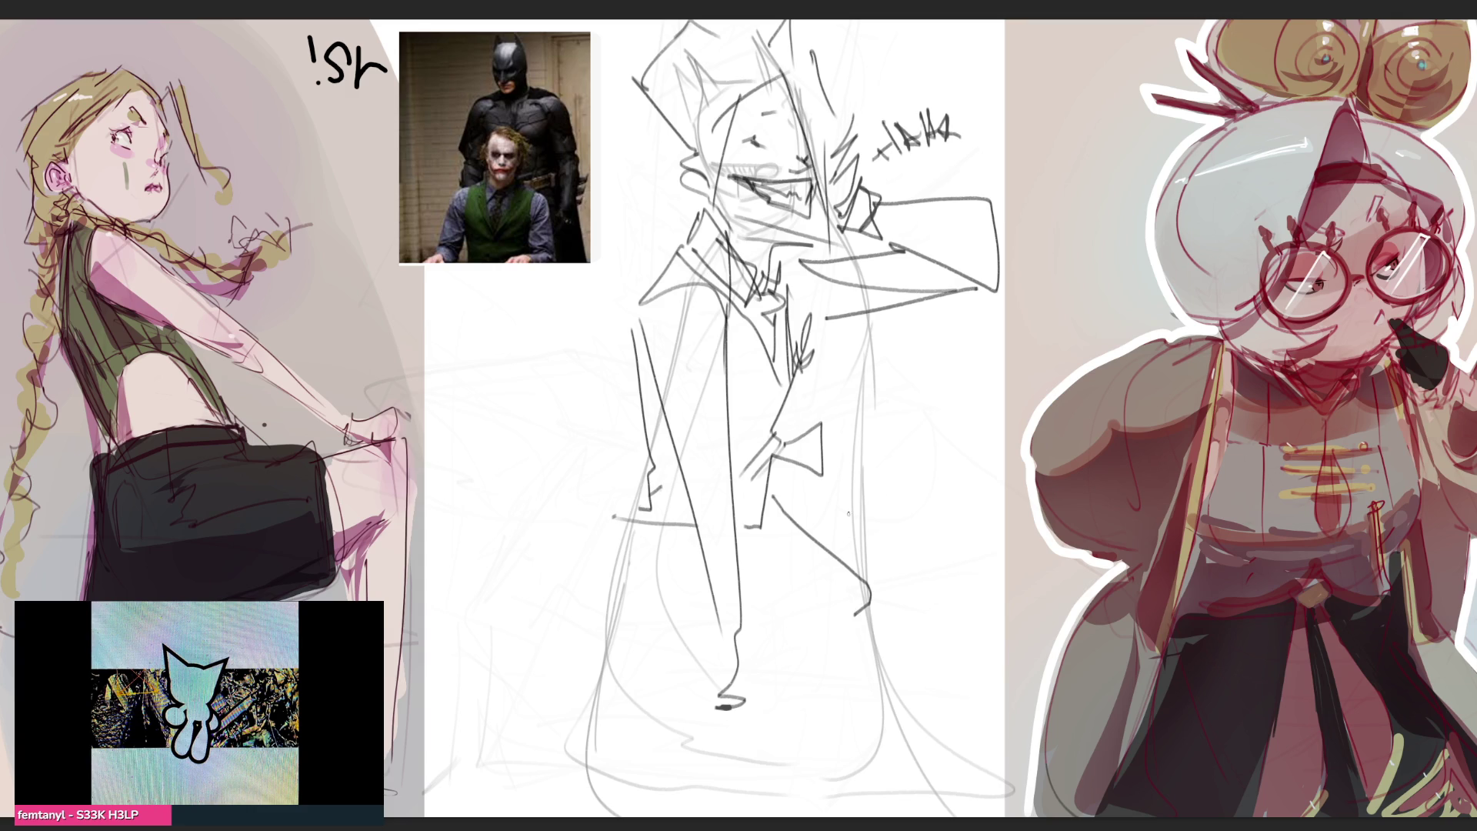
key(ctrl+z)
drag(772, 506, 833, 610)
drag(782, 379, 756, 466)
mouse_move(838, 441)
mouse_down()
mouse_move(969, 501)
mouse_move(965, 572)
mouse_up()
drag(841, 599, 875, 592)
Draw a first pass of the legs, feet and a long coat line, then undo the bad strokes
mouse_move(636, 546)
mouse_down()
mouse_move(685, 637)
mouse_move(773, 633)
mouse_up()
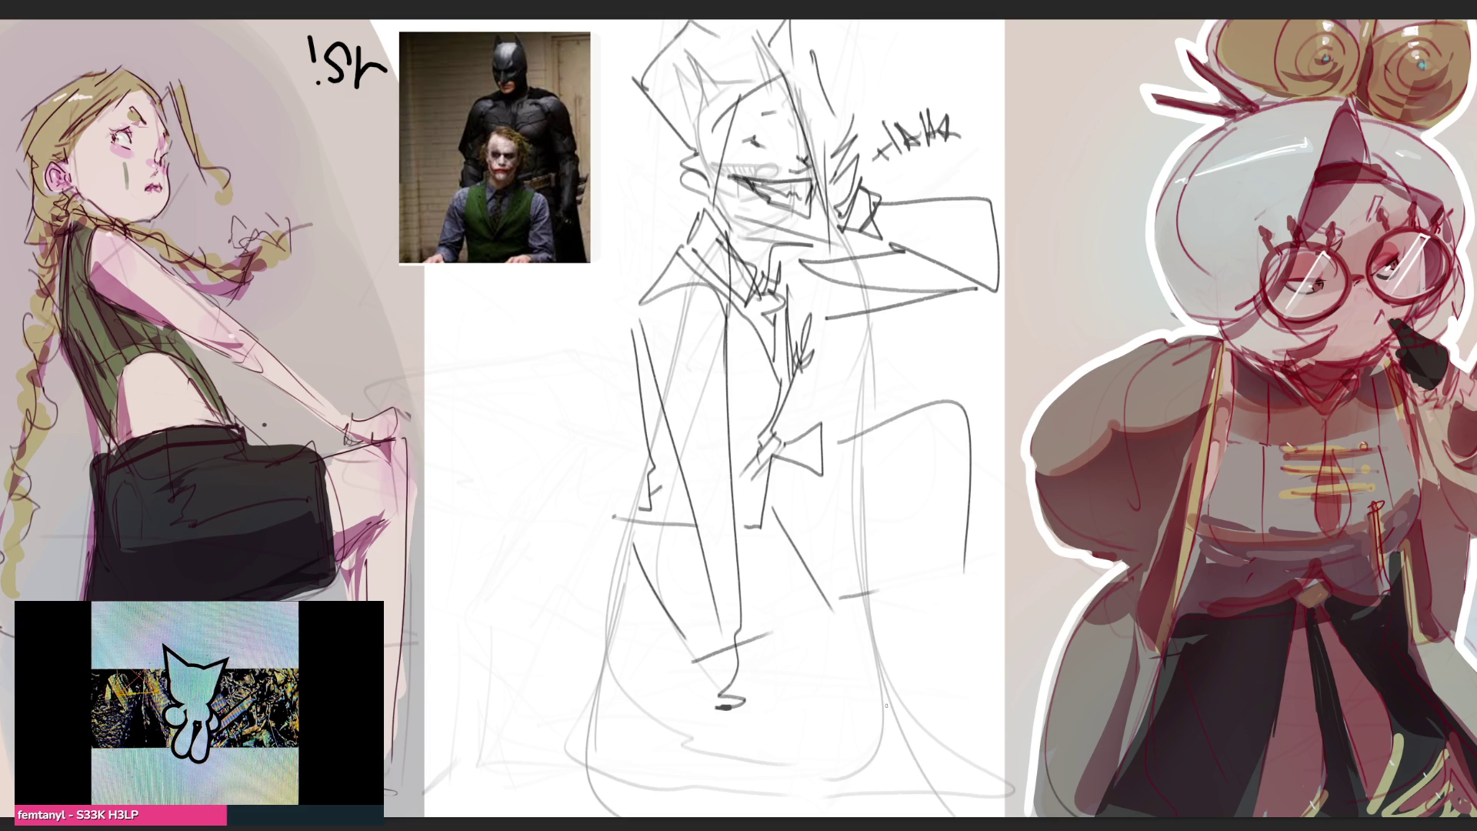
drag(730, 668, 767, 706)
mouse_move(816, 625)
mouse_down()
mouse_move(857, 734)
mouse_move(856, 773)
mouse_up()
mouse_move(763, 704)
mouse_down()
mouse_move(798, 766)
mouse_move(857, 803)
mouse_up()
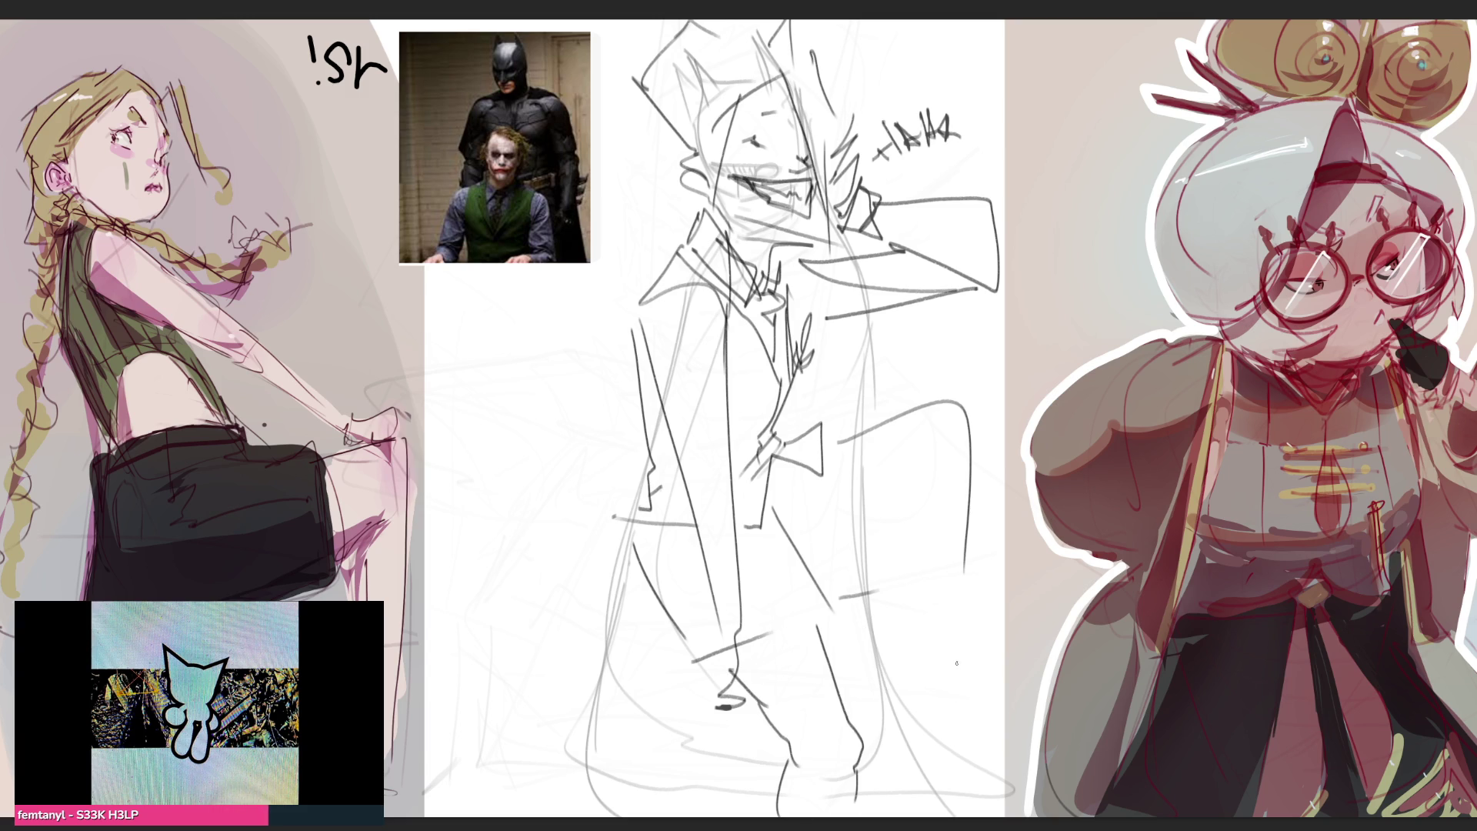
drag(854, 421, 878, 581)
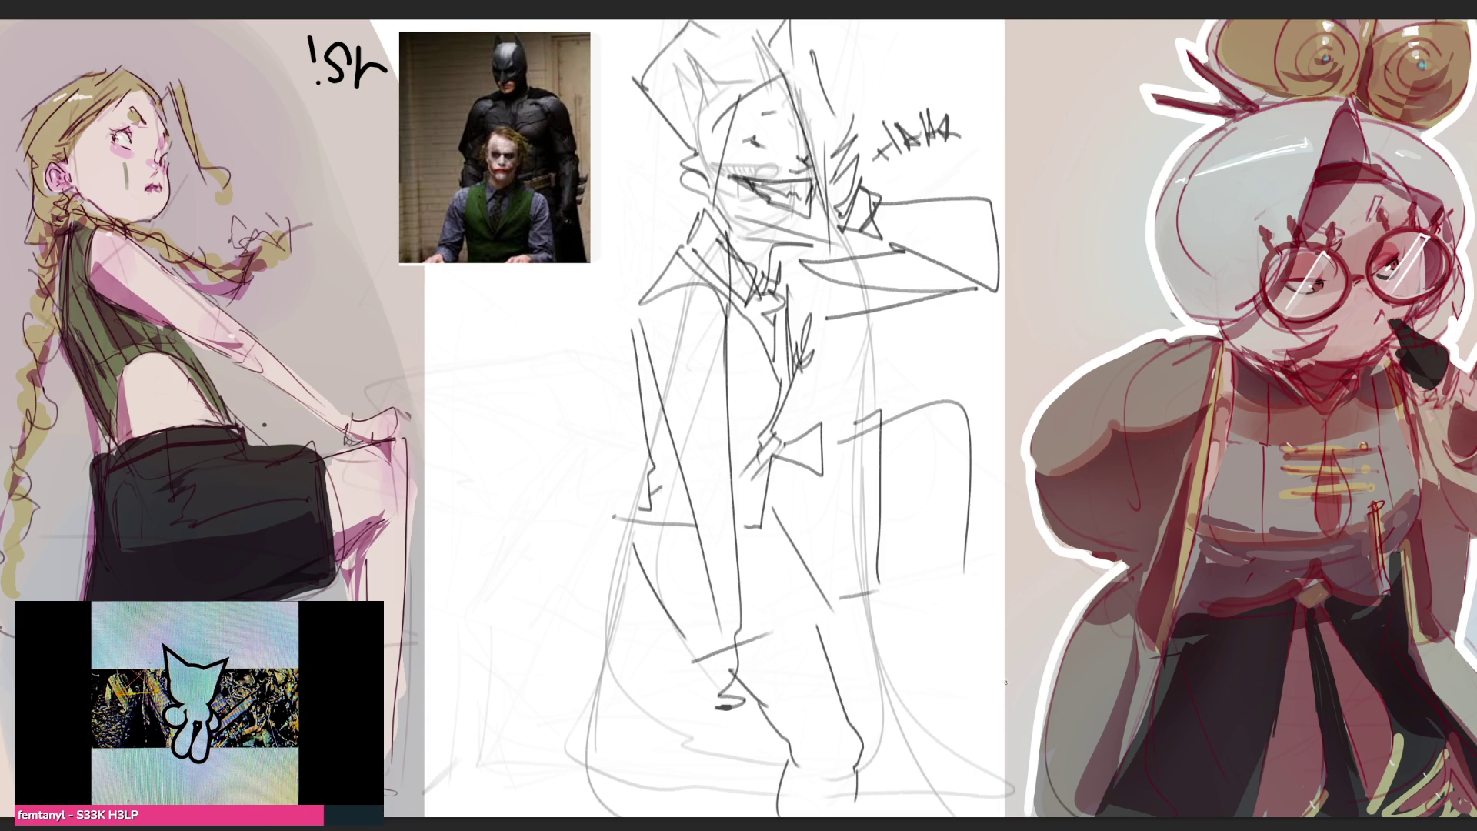
key(ctrl+z)
key(ctrl+z)
key(ctrl+z)
key(ctrl+z)
key(ctrl+z)
key(ctrl+z)
key(ctrl+z)
key(ctrl+z)
key(ctrl+z)
key(ctrl+z)
Redraw the legs and feet, replacing a misplaced stroke with a long diagonal leg
mouse_move(799, 471)
mouse_down()
mouse_move(776, 648)
mouse_move(808, 680)
mouse_move(796, 698)
mouse_up()
mouse_move(651, 526)
mouse_down()
mouse_move(674, 717)
mouse_move(751, 745)
mouse_up()
drag(681, 706, 704, 817)
drag(753, 702, 749, 817)
drag(812, 667, 796, 817)
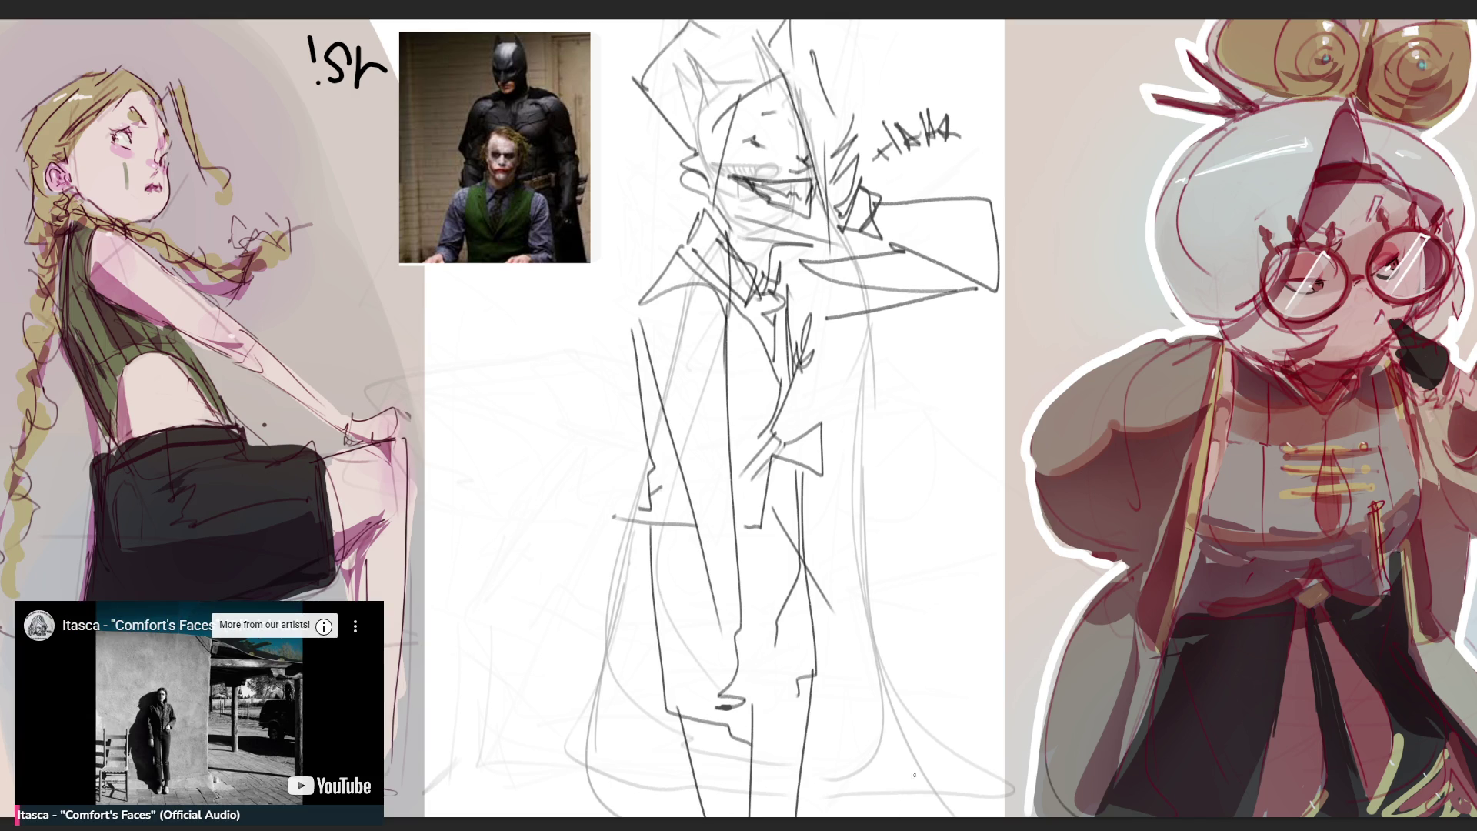
key(ctrl+z)
drag(818, 640, 868, 783)
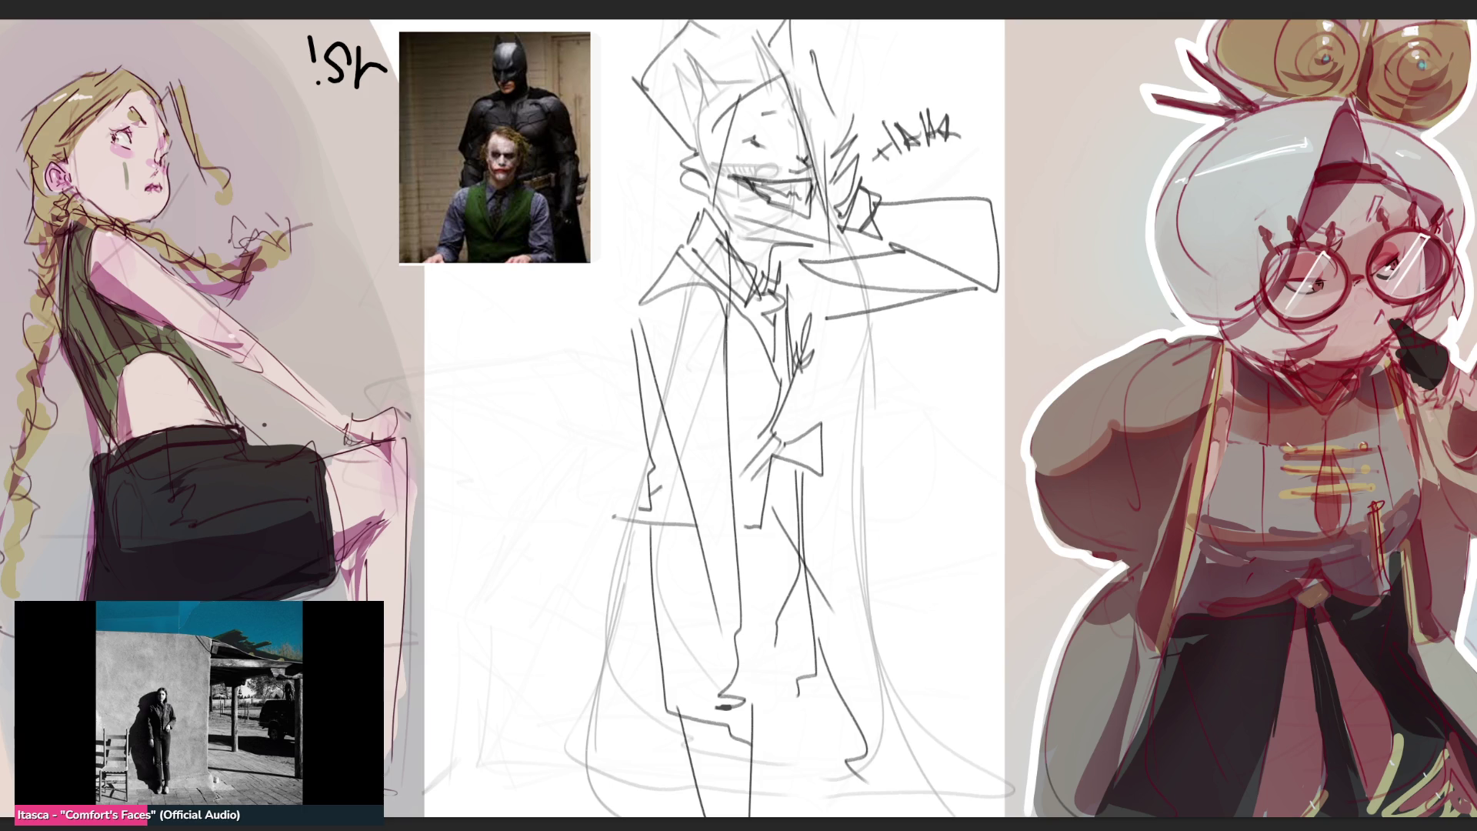
Lower the sketch layer's opacity so the whole figure fades to pale grey
drag(877, 347, 759, 555)
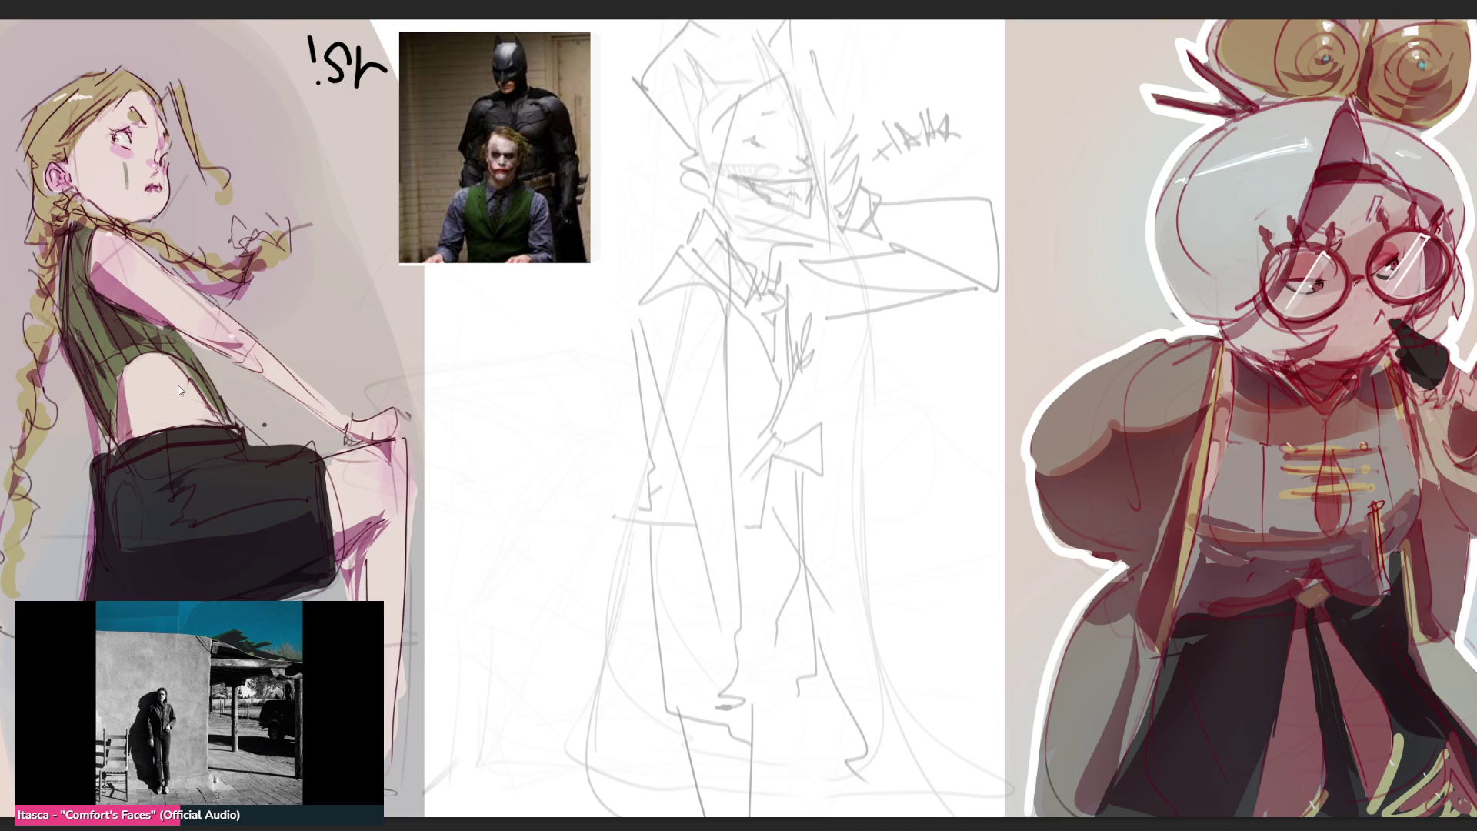
Flip the sketch layer, move it right and commit, then paste the haircut reference photo
key(m)
key(t)
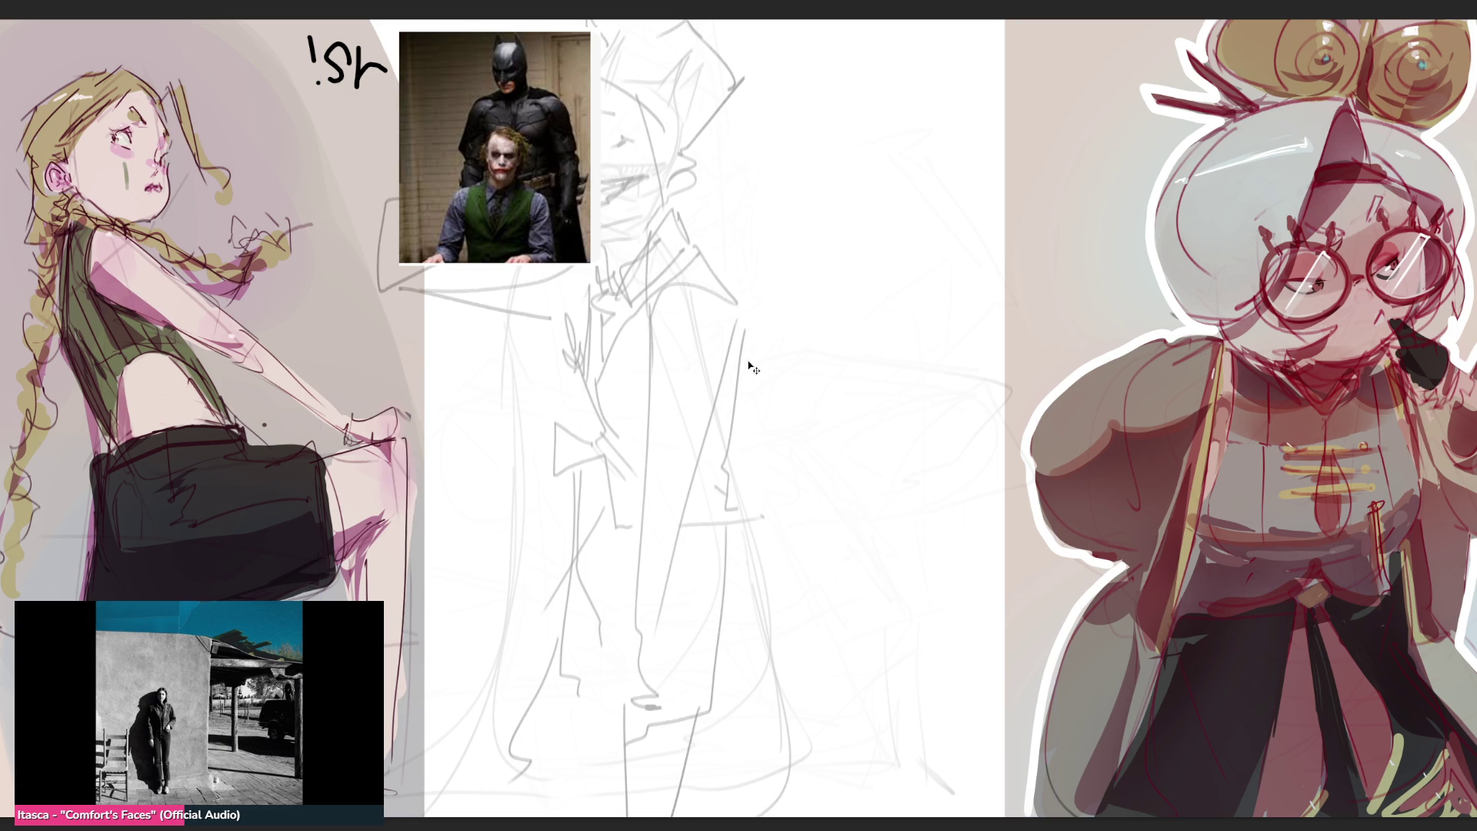
drag(696, 363, 879, 376)
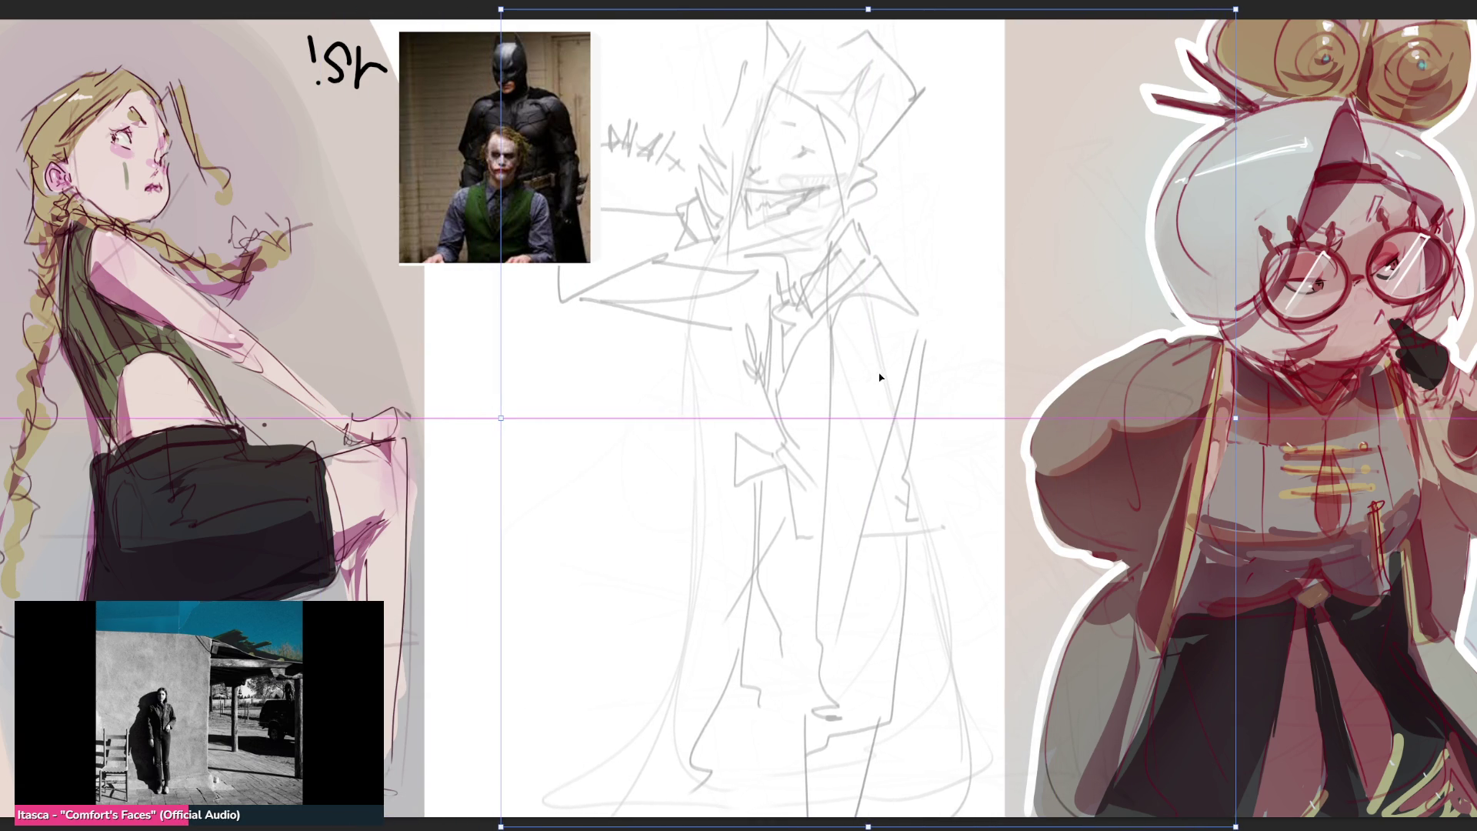
key(Return)
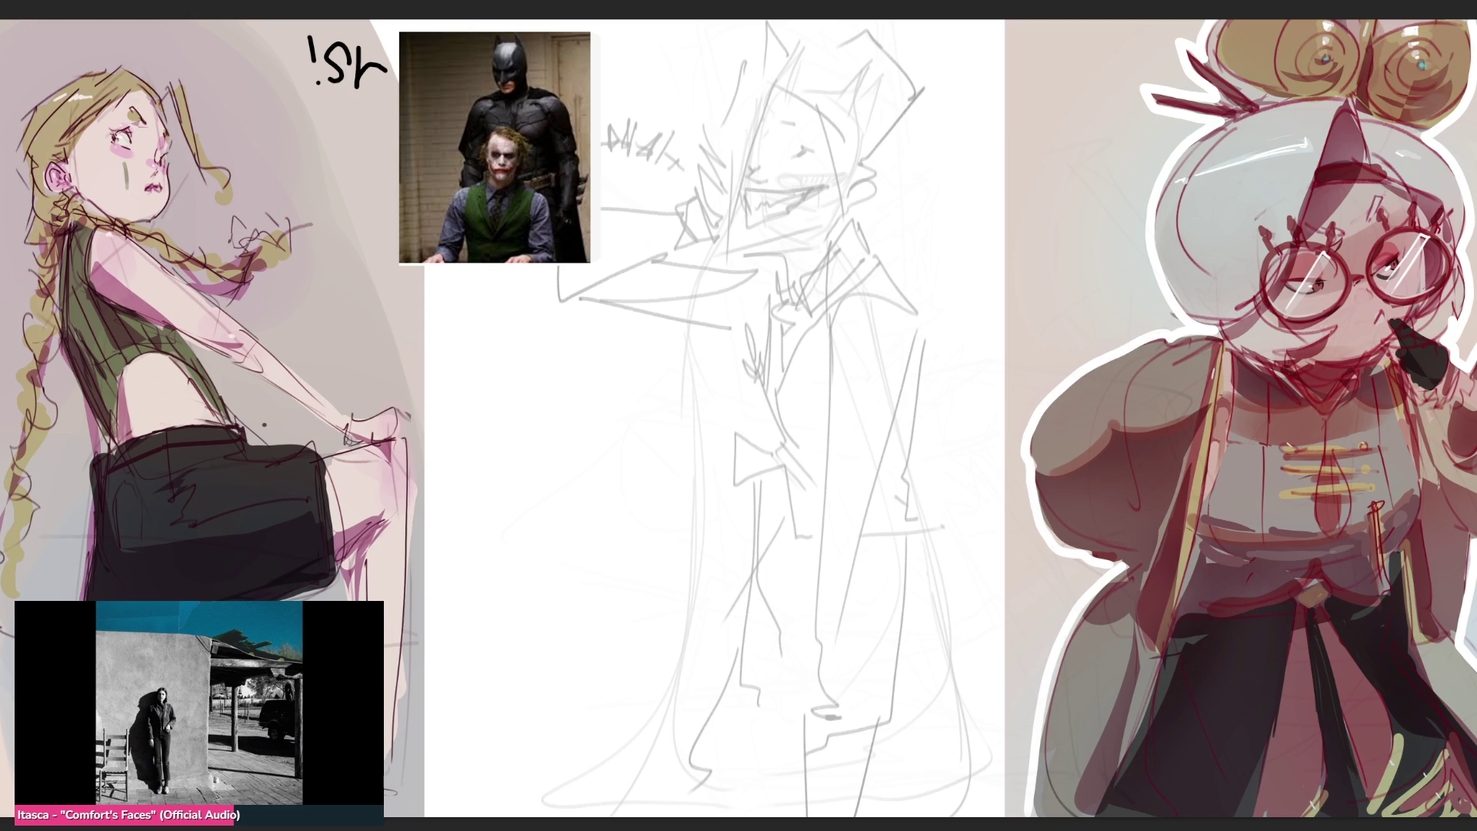
key(ctrl+v)
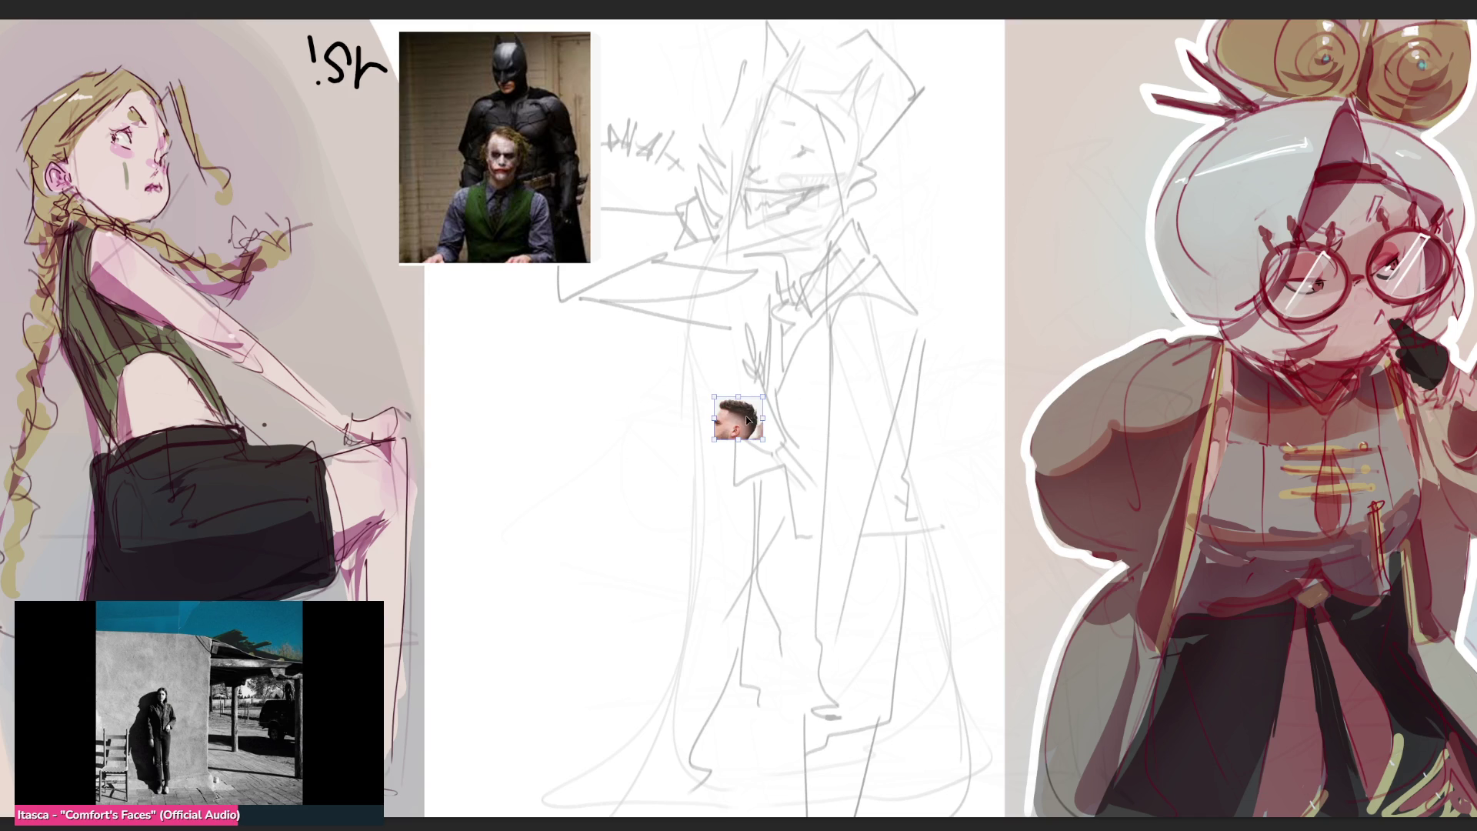
Move the haircut photo under the Joker reference and commit its placement
mouse_move(738, 420)
mouse_down()
mouse_move(837, 147)
mouse_move(839, 70)
mouse_move(928, 174)
mouse_move(515, 395)
mouse_up()
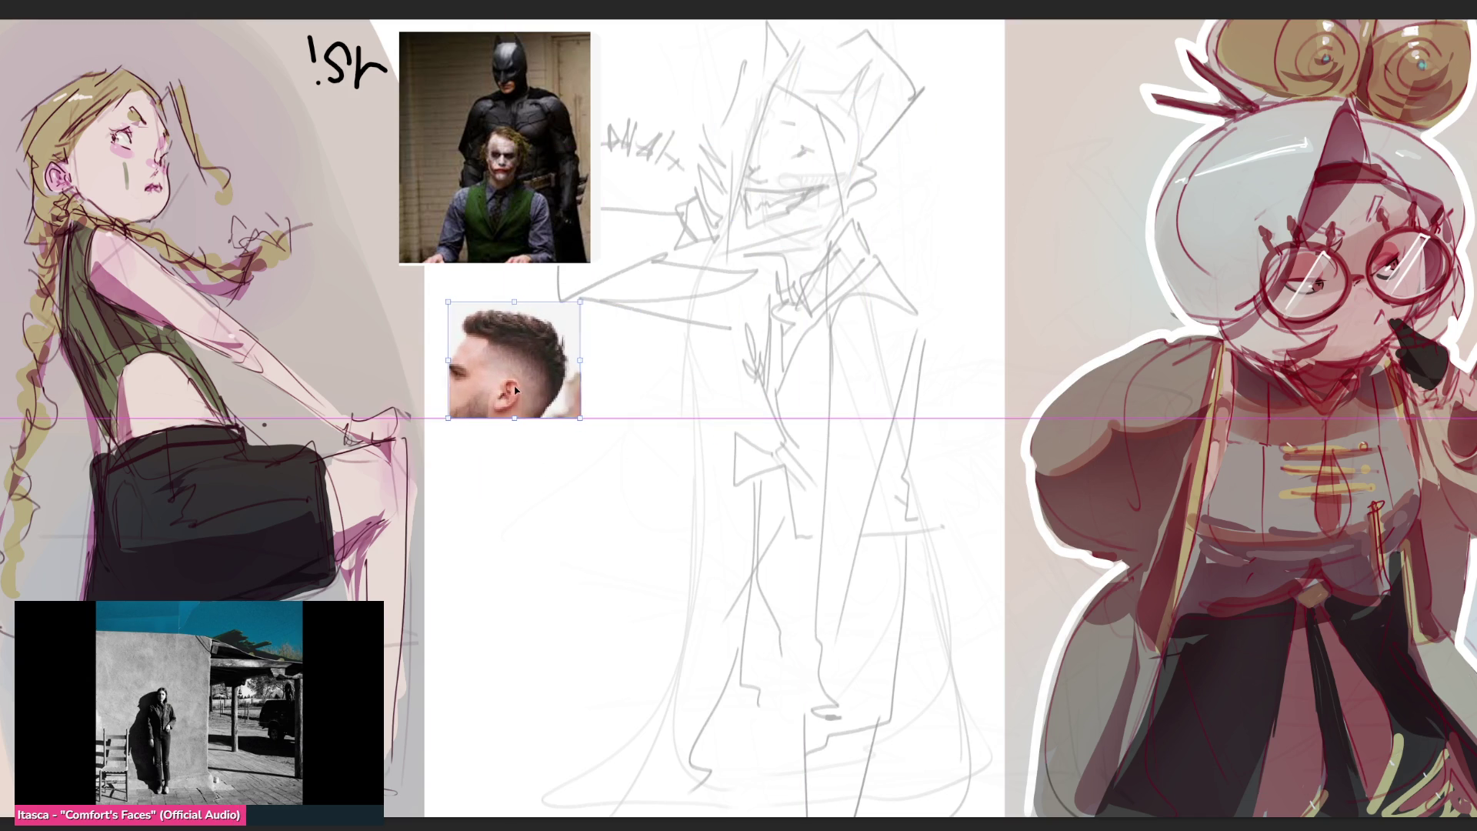
key(Return)
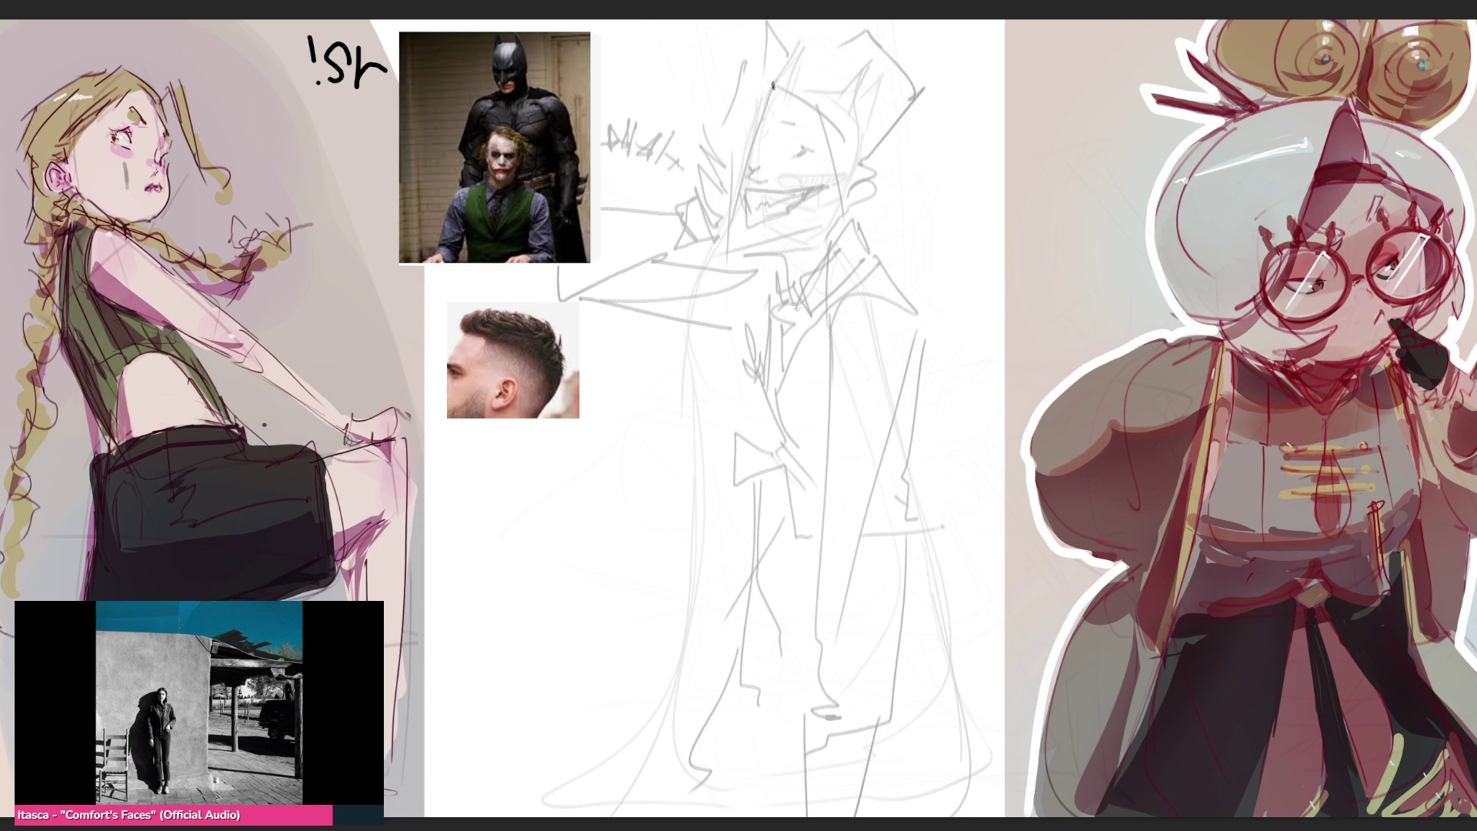
Ink the top and sides of the head, the right-side outline and the ear
drag(770, 79, 764, 31)
mouse_move(774, 86)
mouse_down()
mouse_move(815, 91)
mouse_move(738, 67)
mouse_move(741, 138)
mouse_up()
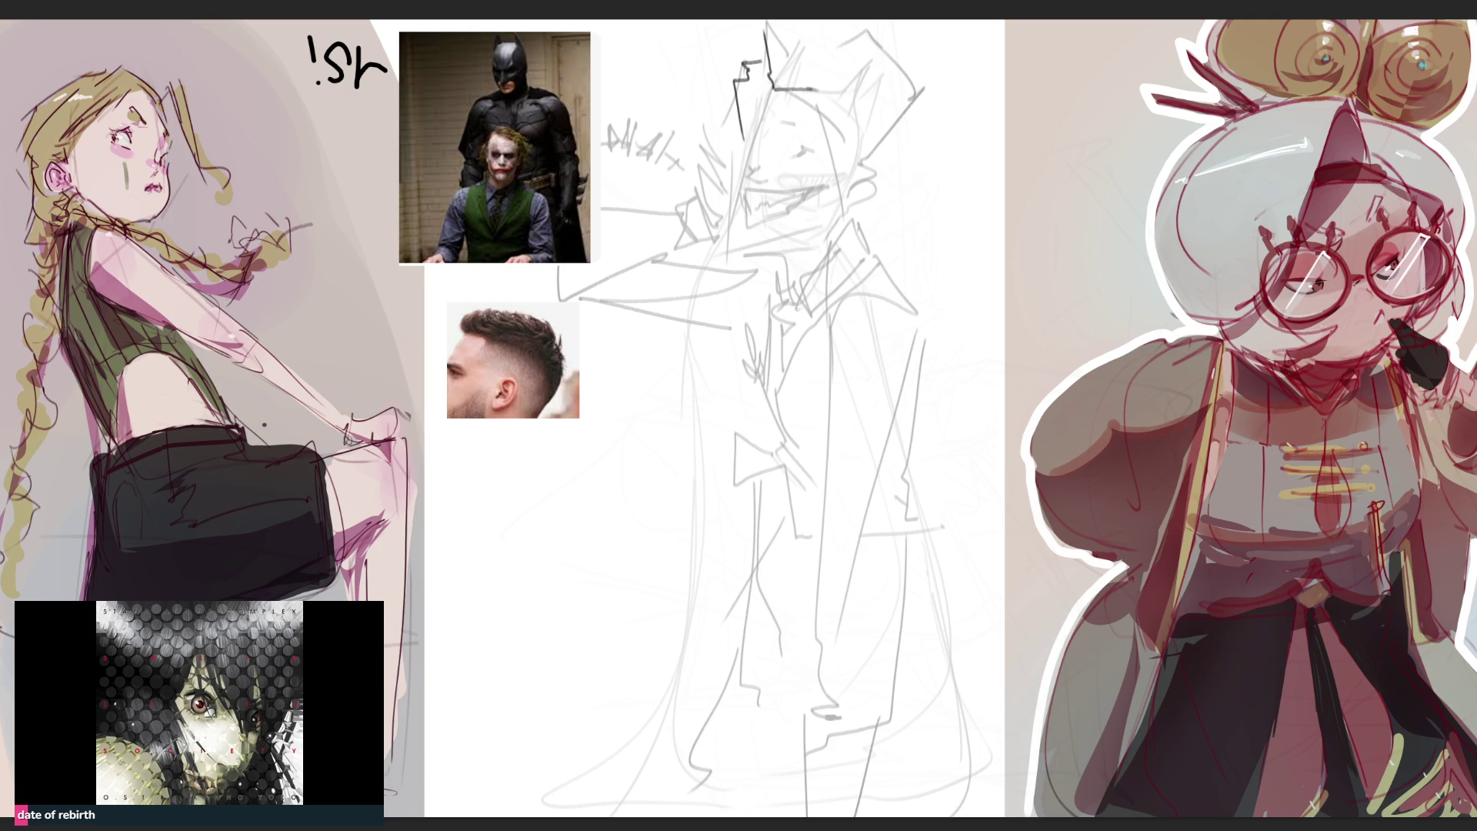
mouse_move(816, 83)
mouse_down()
mouse_move(854, 73)
mouse_move(864, 148)
mouse_up()
drag(767, 79, 753, 127)
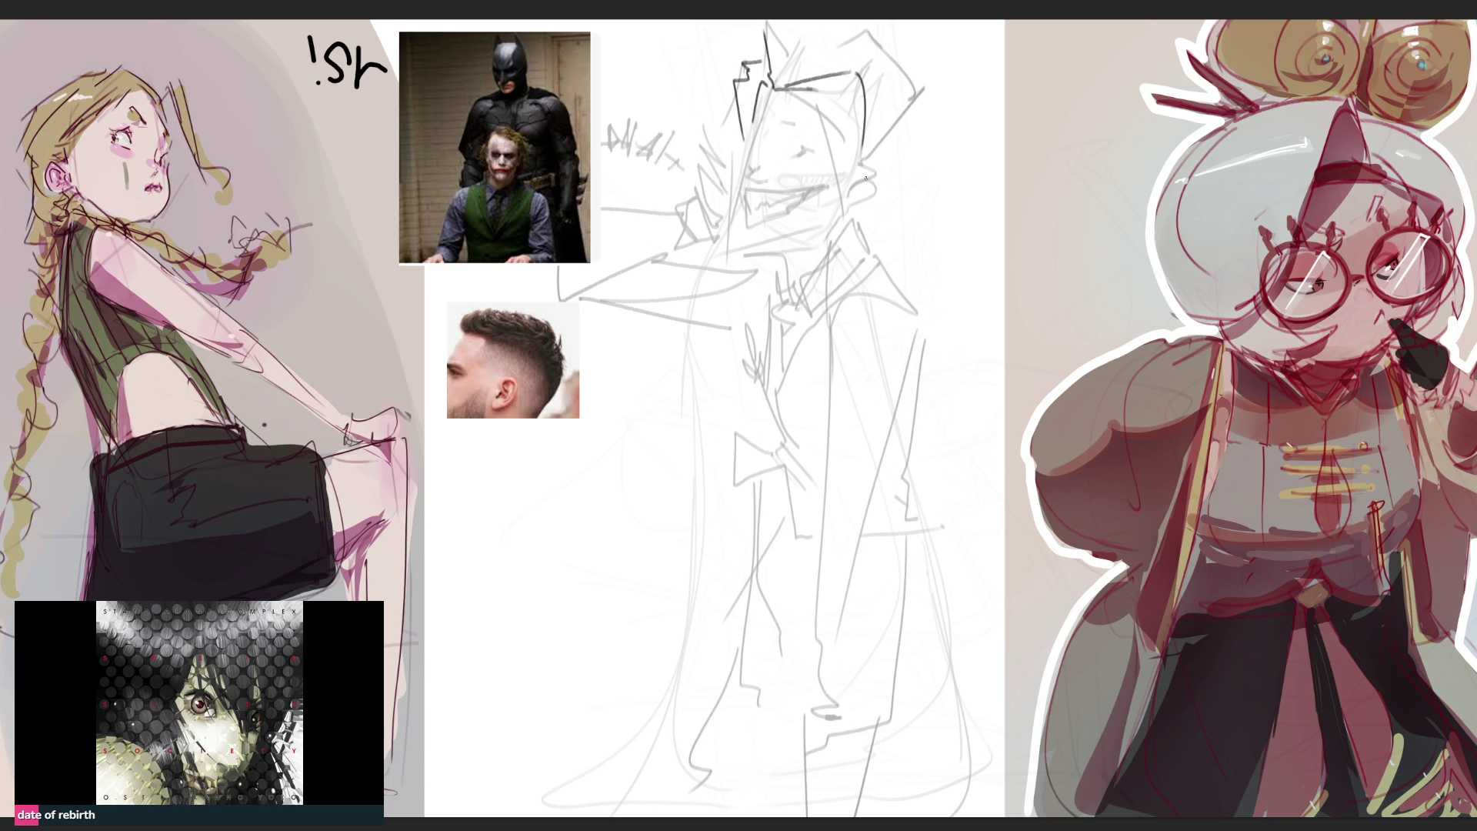
mouse_move(863, 173)
mouse_down()
mouse_move(890, 157)
mouse_move(883, 195)
mouse_move(857, 200)
mouse_move(887, 164)
mouse_up()
mouse_move(752, 144)
mouse_down()
mouse_move(771, 164)
mouse_move(810, 160)
mouse_move(840, 132)
mouse_up()
Ink the eyes, nose, left cheek and jaw lines, redoing the nose once
mouse_move(840, 134)
mouse_down()
mouse_move(805, 157)
mouse_move(813, 175)
mouse_move(831, 155)
mouse_move(753, 173)
mouse_move(801, 199)
mouse_move(825, 189)
mouse_move(762, 232)
mouse_move(772, 266)
mouse_move(780, 220)
mouse_move(821, 189)
mouse_move(767, 214)
mouse_move(782, 217)
mouse_up()
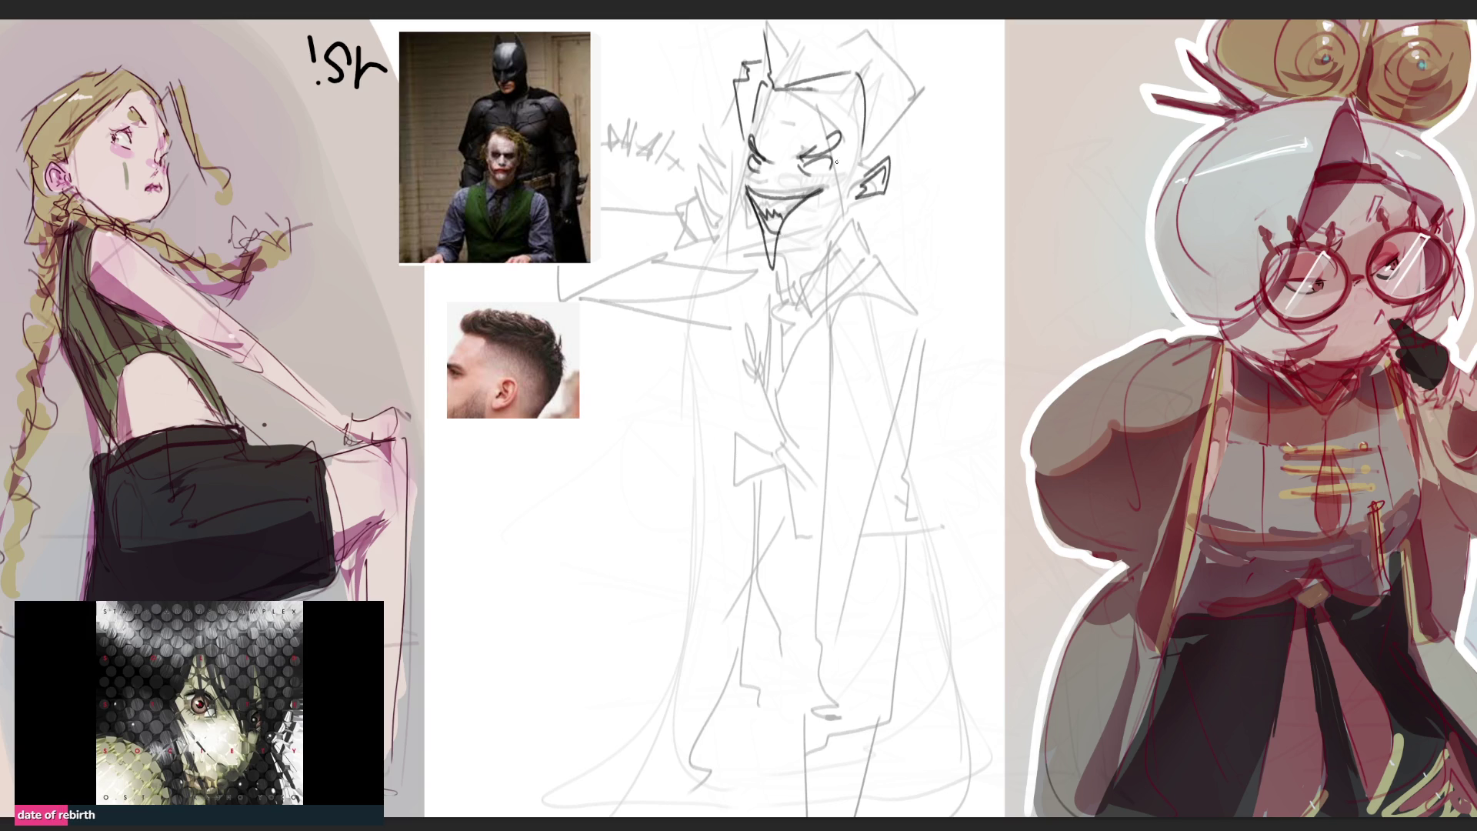
drag(767, 168, 779, 184)
key(ctrl+z)
drag(774, 161, 765, 187)
mouse_move(748, 166)
mouse_down()
mouse_move(778, 289)
mouse_move(834, 240)
mouse_up()
mouse_move(825, 178)
mouse_down()
mouse_move(842, 206)
mouse_move(825, 247)
mouse_up()
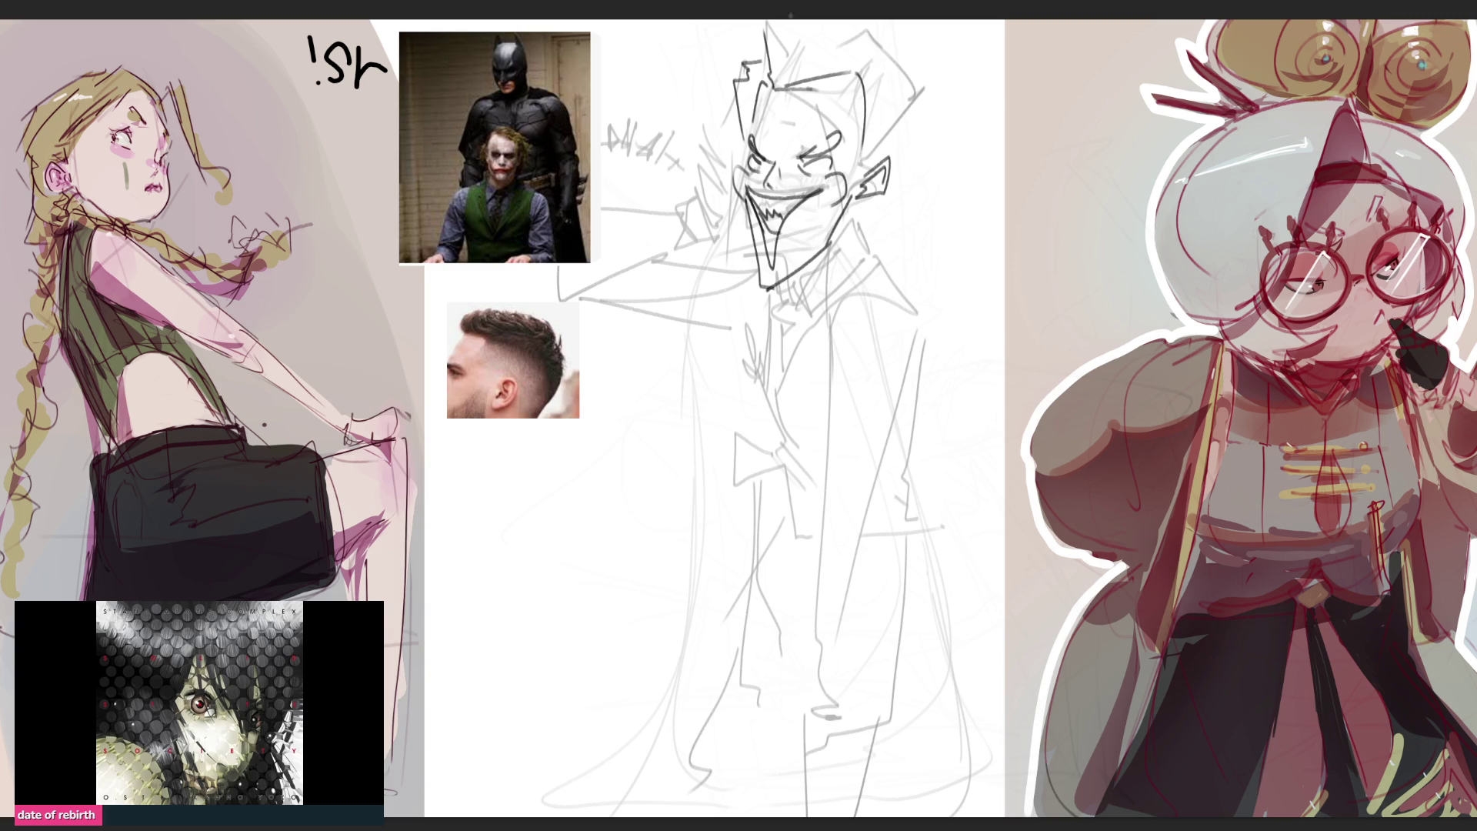
Ink the hair spikes up to the canvas top and darken the sides of the head
drag(763, 31, 770, 20)
mouse_move(864, 18)
mouse_down()
mouse_move(921, 23)
mouse_move(917, 46)
mouse_move(942, 51)
mouse_move(939, 101)
mouse_move(953, 105)
mouse_move(890, 159)
mouse_up()
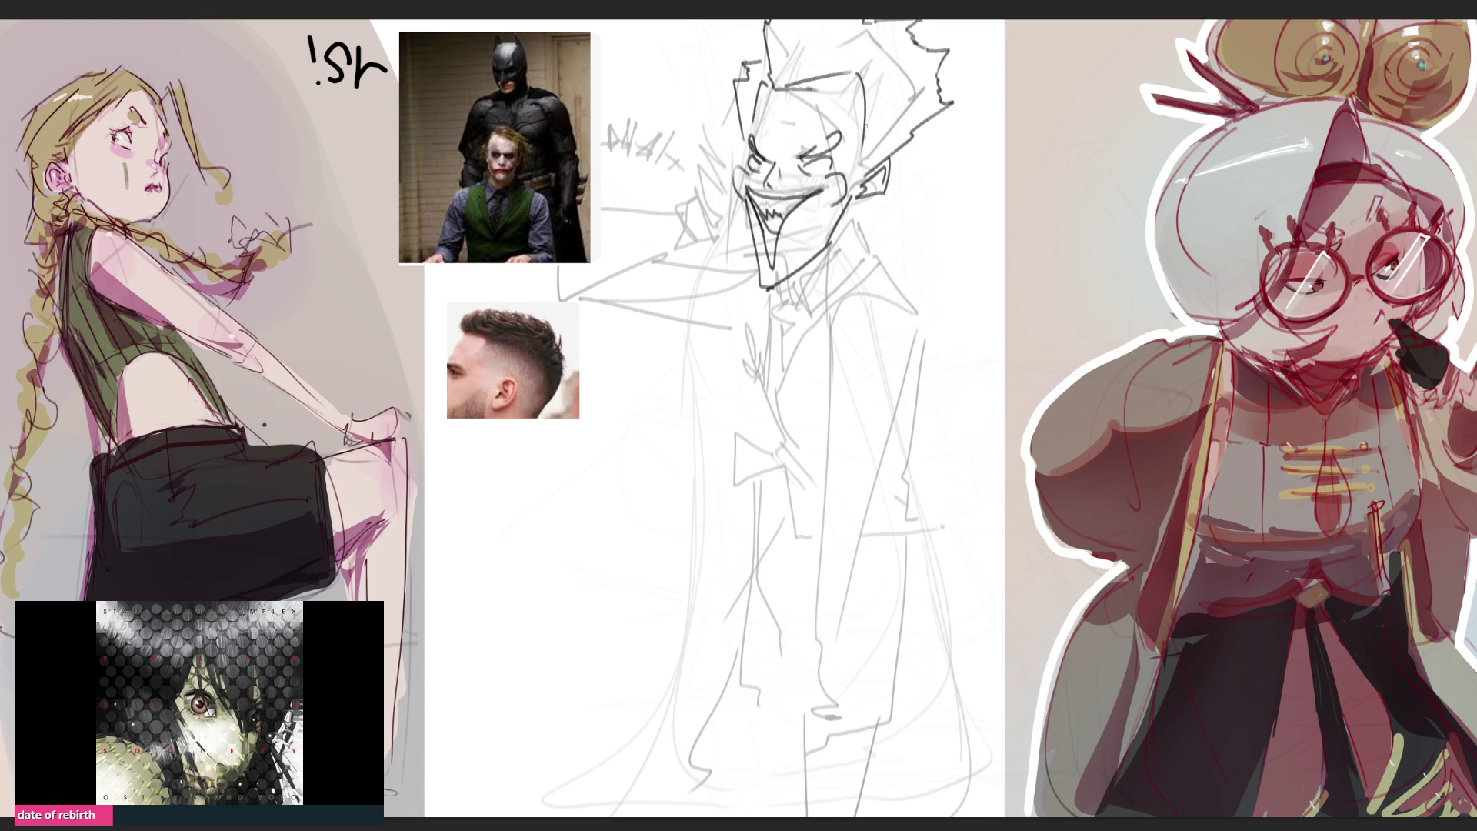
drag(866, 137, 847, 229)
drag(750, 88, 740, 124)
drag(743, 61, 753, 25)
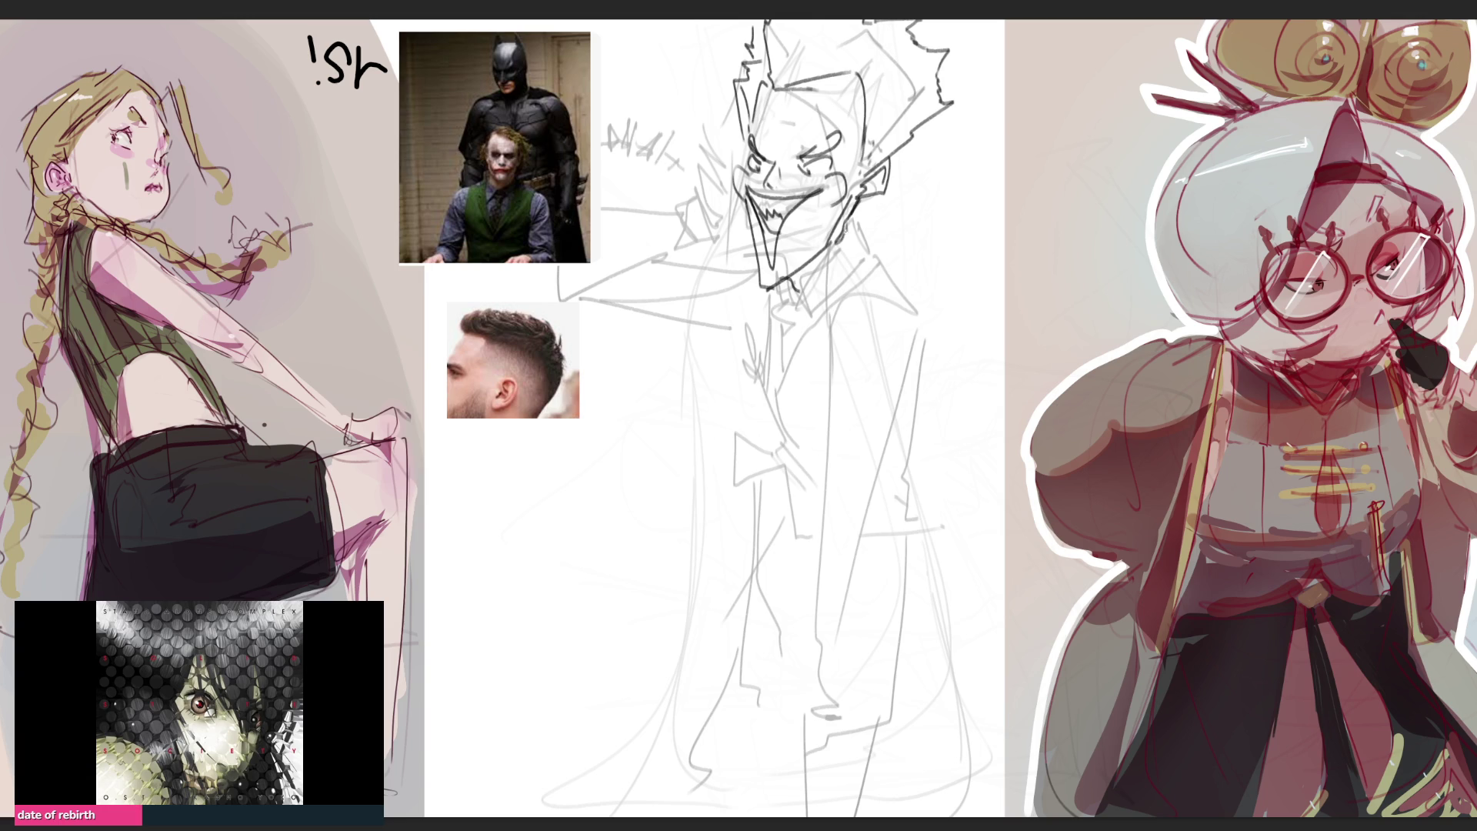
Ink the collar below the jaw and the tie knot with its edges
mouse_move(853, 221)
mouse_down()
mouse_move(804, 304)
mouse_move(814, 326)
mouse_move(874, 273)
mouse_move(824, 324)
mouse_move(790, 331)
mouse_move(814, 333)
mouse_up()
drag(780, 328, 789, 370)
drag(776, 293, 783, 377)
mouse_move(773, 301)
mouse_down()
mouse_move(782, 281)
mouse_move(772, 320)
mouse_up()
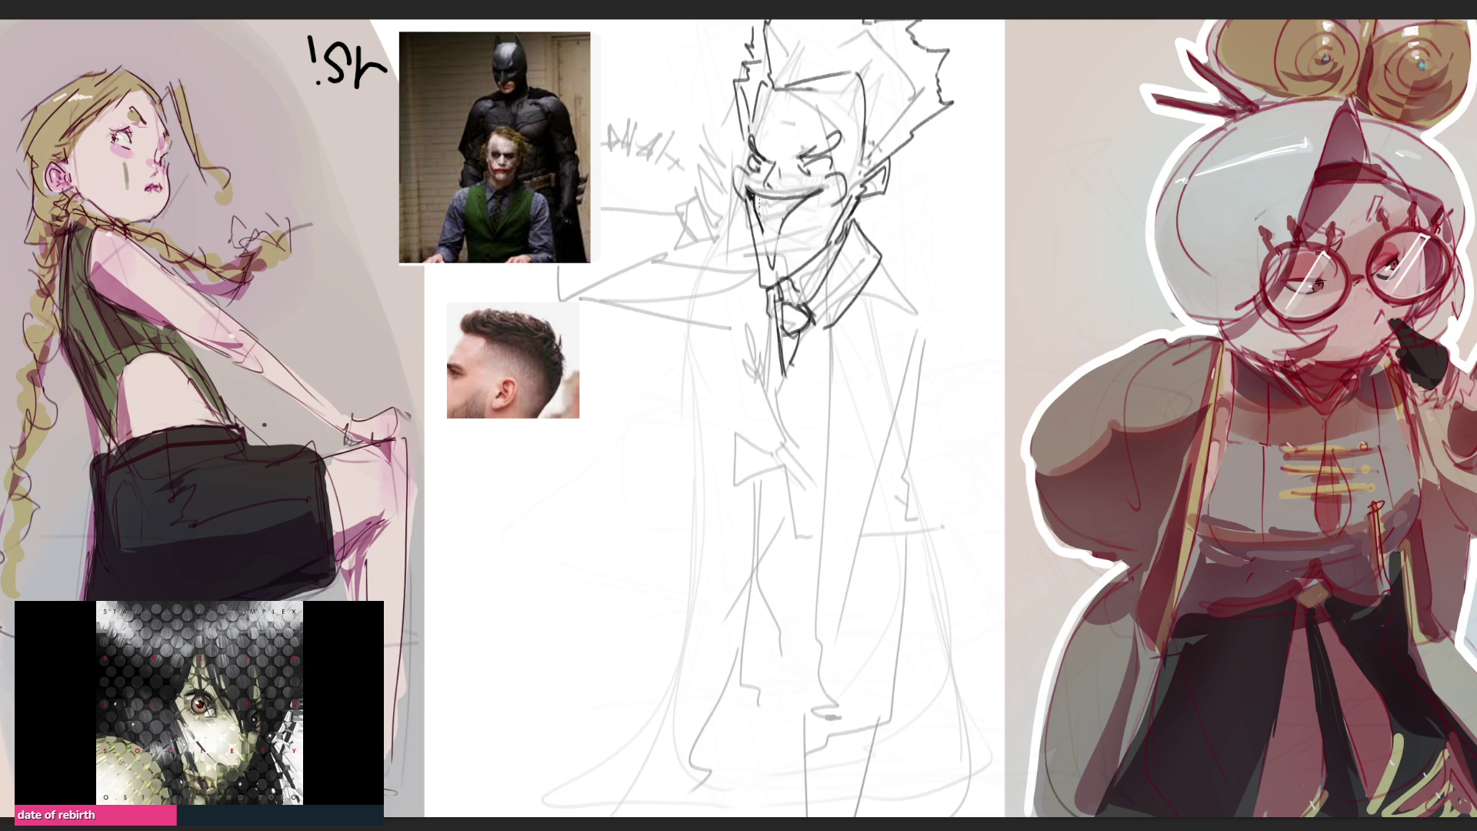
Hatch inside the grin and draw the closed right eye with its lashes
mouse_move(751, 196)
mouse_down()
mouse_move(760, 232)
mouse_move(810, 196)
mouse_move(777, 247)
mouse_move(767, 223)
mouse_move(794, 205)
mouse_move(753, 231)
mouse_move(780, 240)
mouse_move(778, 261)
mouse_up()
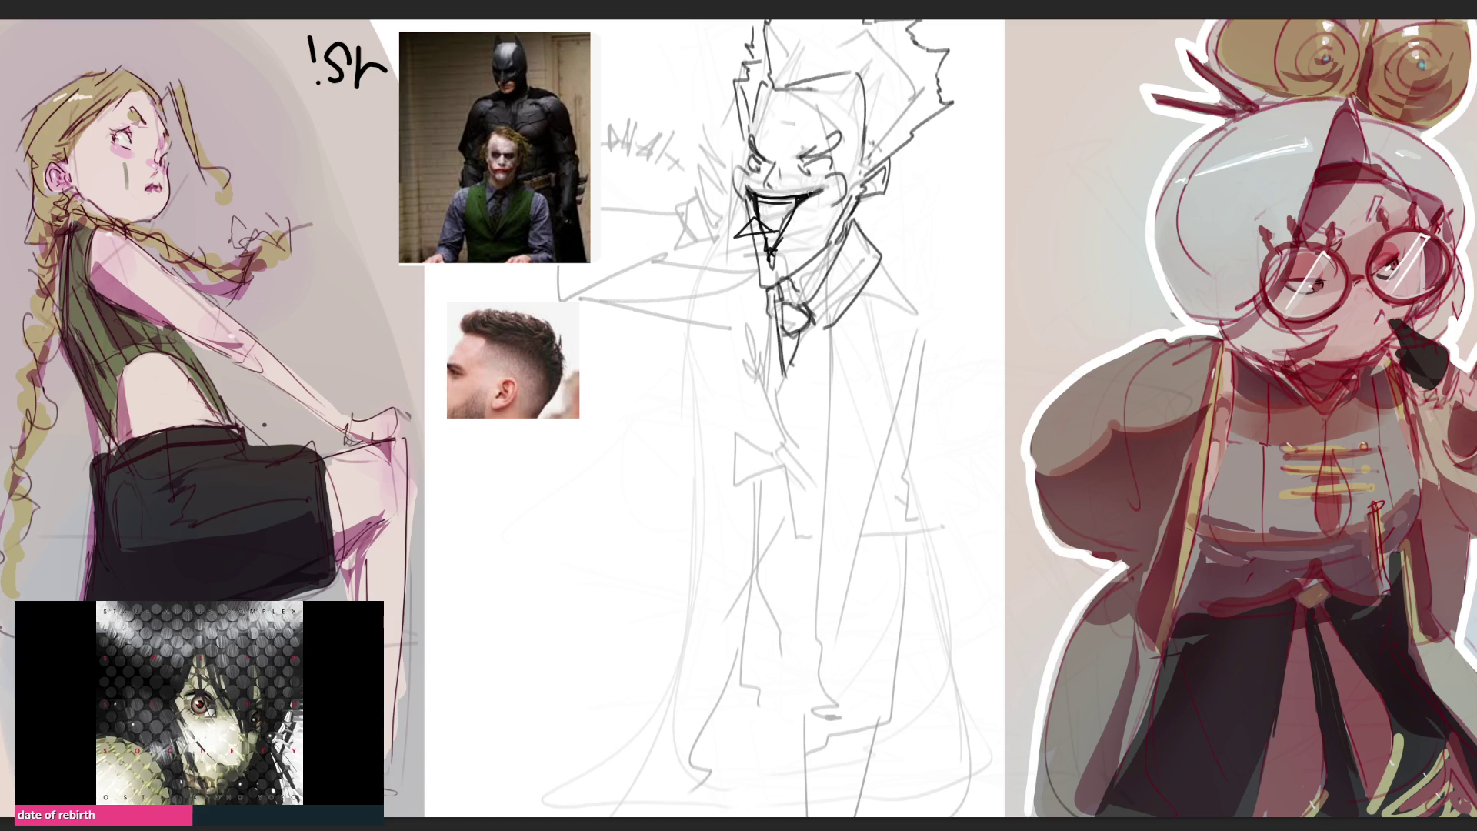
mouse_move(764, 203)
mouse_down()
mouse_move(771, 227)
mouse_move(794, 231)
mouse_up()
drag(800, 166, 844, 157)
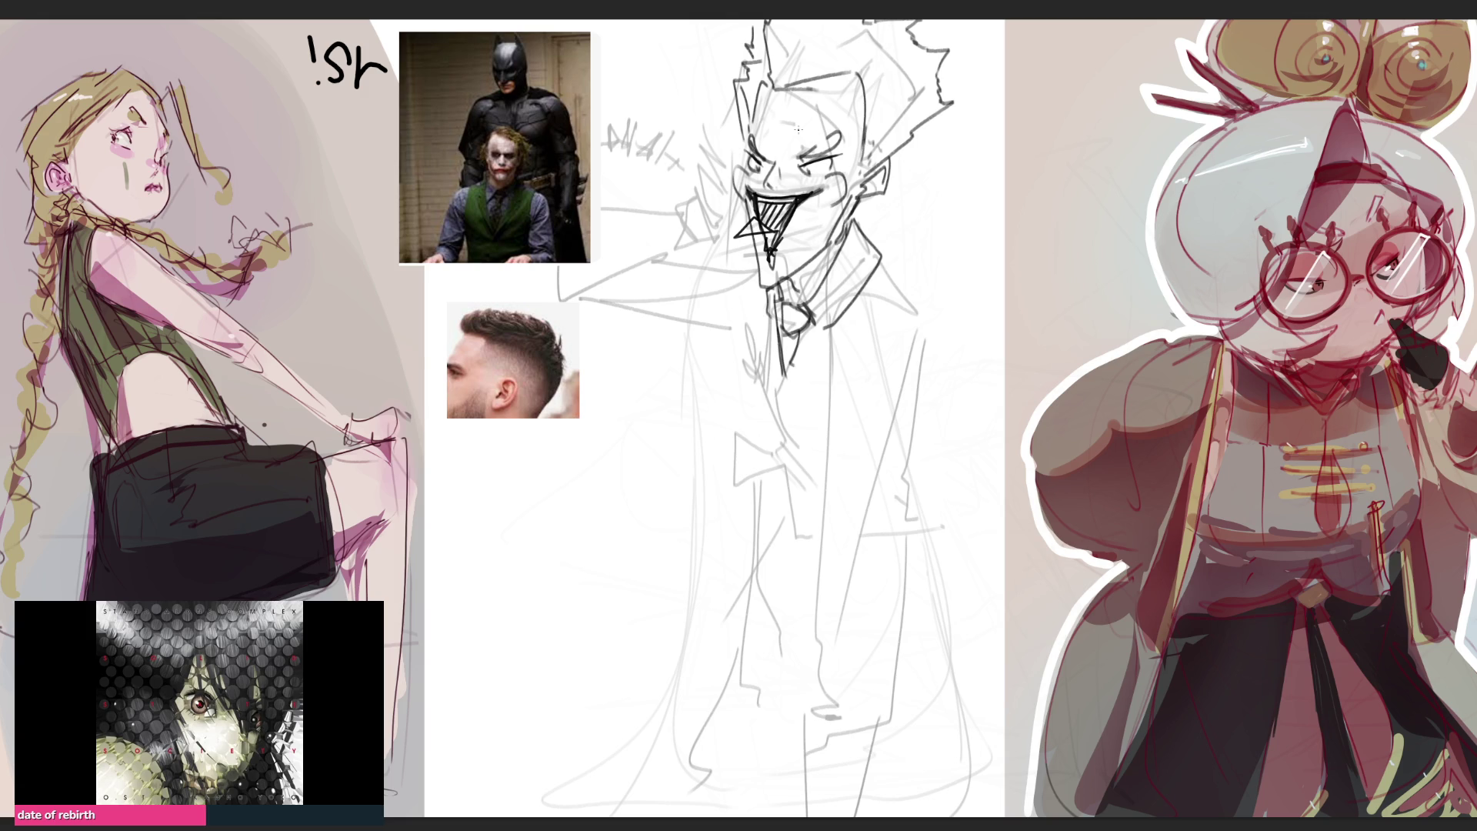
drag(799, 158, 803, 150)
drag(809, 157, 823, 143)
drag(825, 153, 805, 125)
Draw forehead wrinkles, undo them, and redraw a single wrinkle
drag(765, 111, 801, 107)
key(ctrl+z)
key(ctrl+z)
drag(777, 124, 793, 123)
Scribble a scratchy 'HAHA' mark to the right of the face
drag(899, 192, 927, 223)
mouse_move(903, 203)
mouse_down()
mouse_move(922, 224)
mouse_move(932, 202)
mouse_up()
drag(923, 170, 942, 247)
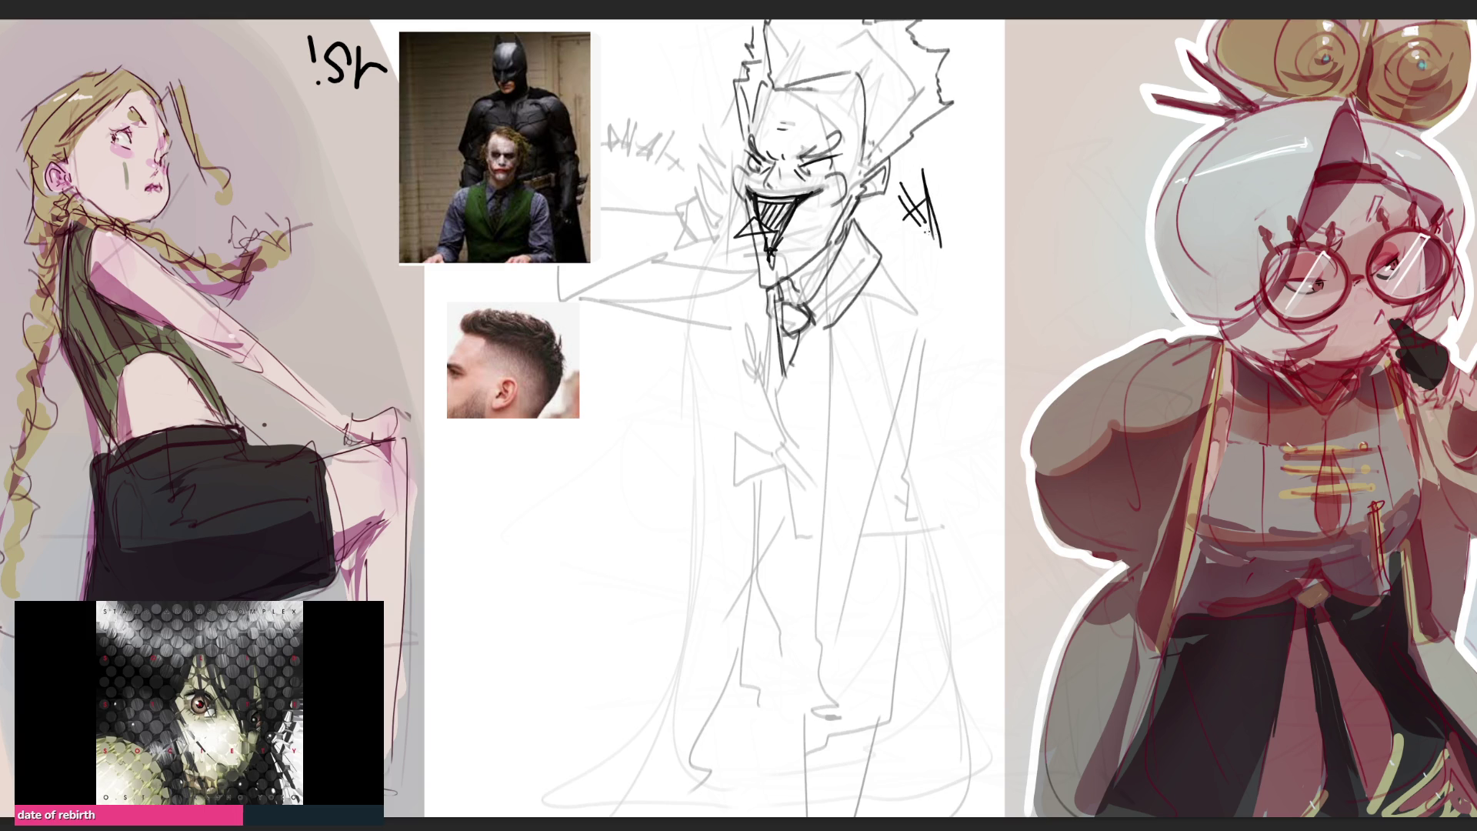
mouse_move(938, 159)
mouse_down()
mouse_move(944, 243)
mouse_move(972, 228)
mouse_move(967, 194)
mouse_up()
drag(948, 143, 960, 233)
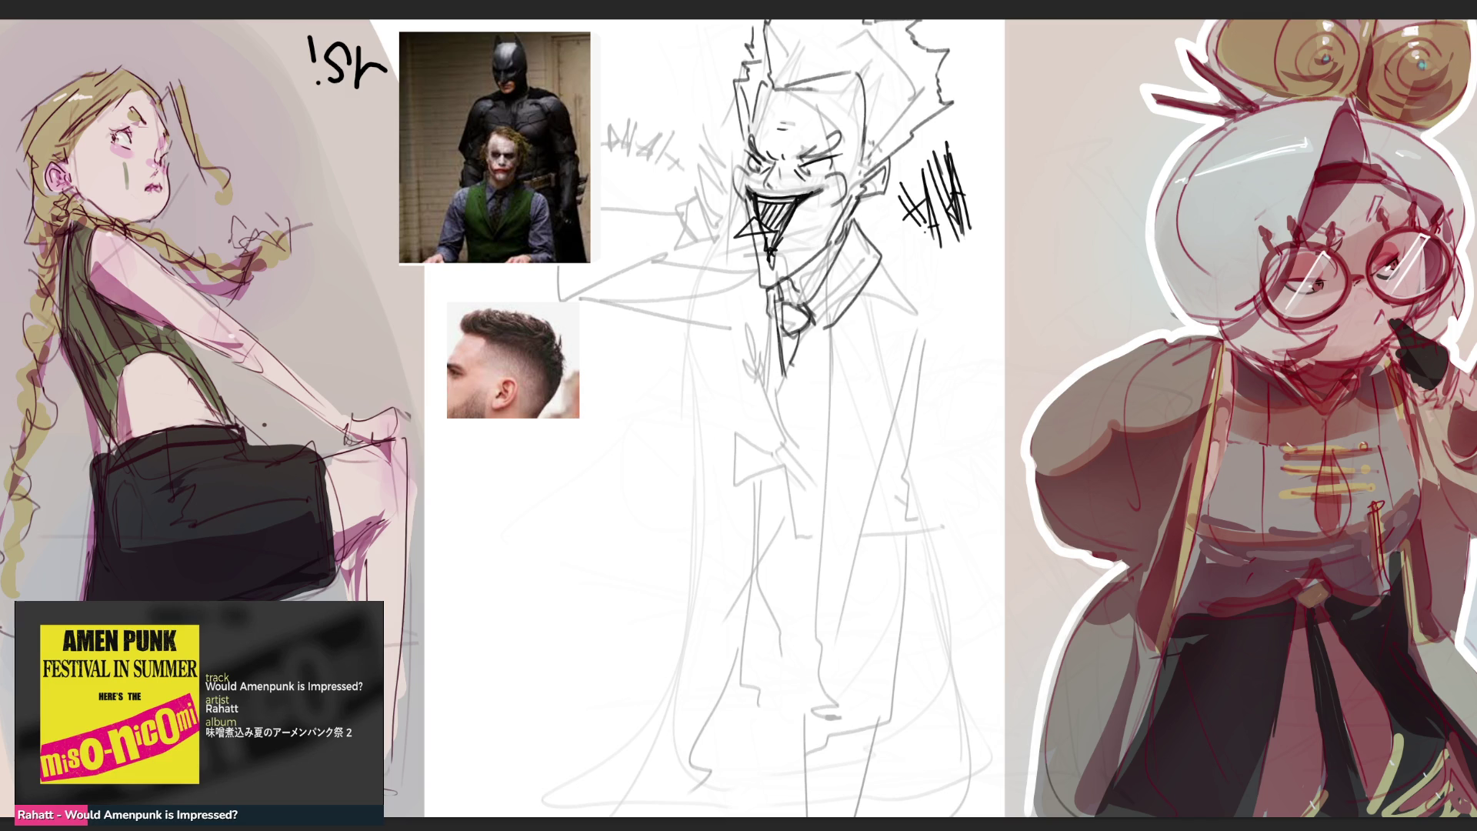
Ink dark 'HAHA' letters over the faint laugh left of the head
mouse_move(612, 106)
mouse_down()
mouse_move(633, 182)
mouse_move(637, 130)
mouse_move(626, 199)
mouse_move(641, 187)
mouse_up()
mouse_move(628, 89)
mouse_down()
mouse_move(648, 171)
mouse_move(660, 160)
mouse_up()
mouse_move(653, 184)
mouse_down()
mouse_move(669, 92)
mouse_move(674, 174)
mouse_move(681, 76)
mouse_up()
mouse_move(676, 74)
mouse_down()
mouse_move(693, 163)
mouse_move(695, 130)
mouse_move(687, 199)
mouse_up()
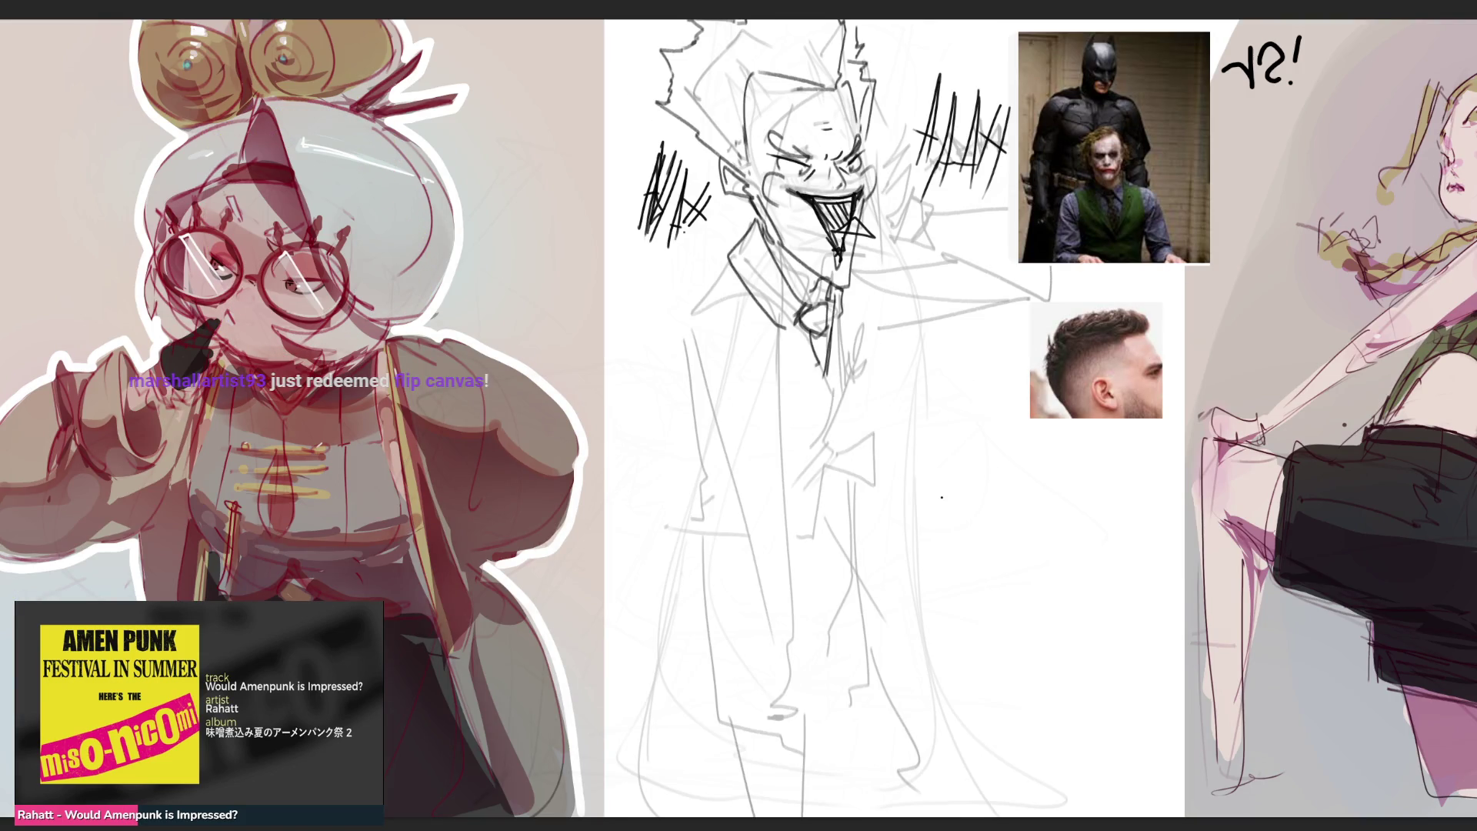
Try strokes near the hair, undo them, then ink a line down the tie and jacket
drag(943, 497, 836, 516)
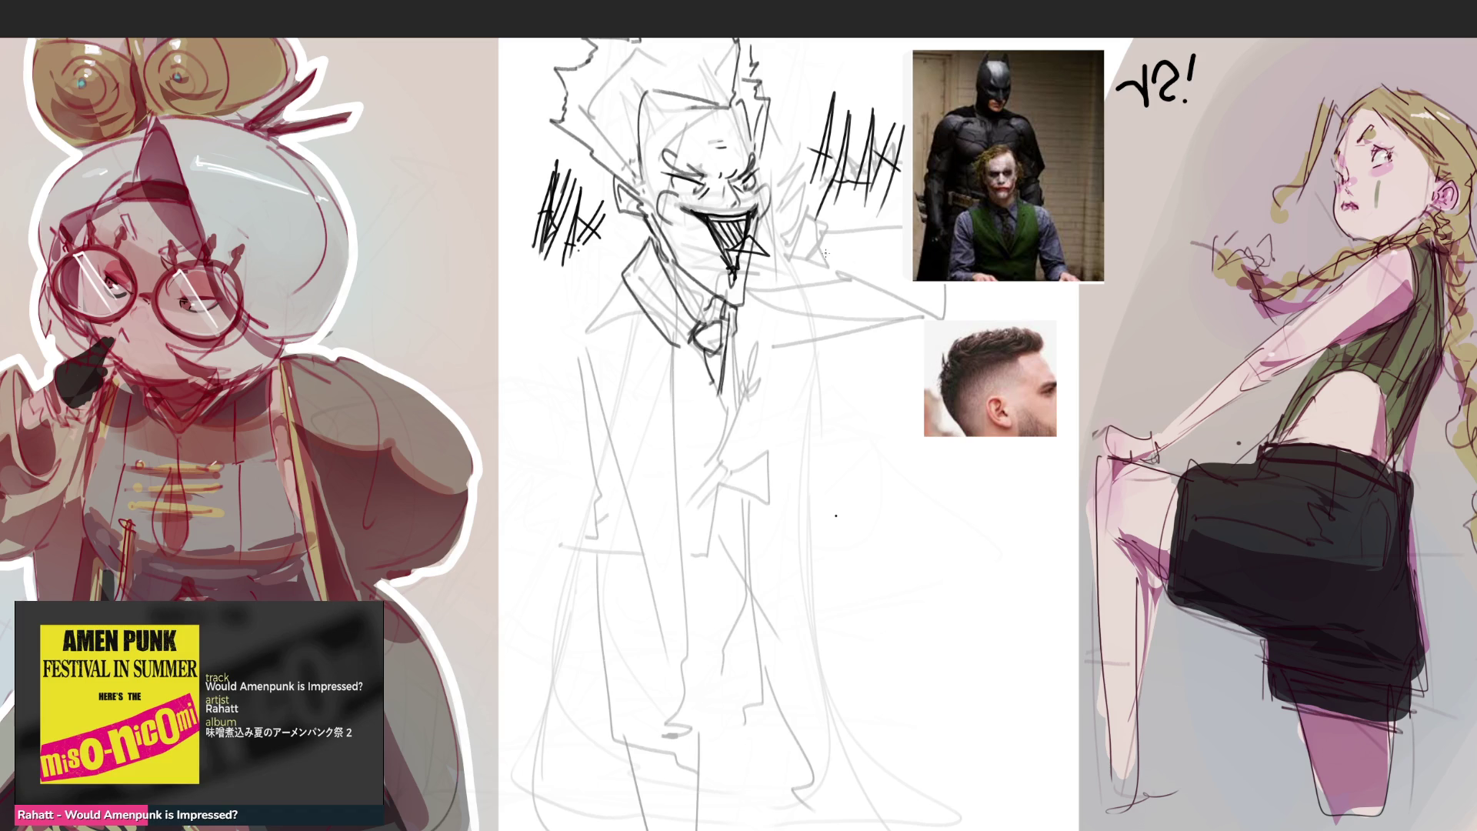
mouse_move(786, 106)
mouse_down()
mouse_move(787, 189)
mouse_move(817, 164)
mouse_move(801, 253)
mouse_move(833, 225)
mouse_move(803, 255)
mouse_move(843, 263)
mouse_move(822, 270)
mouse_move(874, 253)
mouse_up()
key(ctrl+z)
key(ctrl+z)
drag(757, 278, 760, 347)
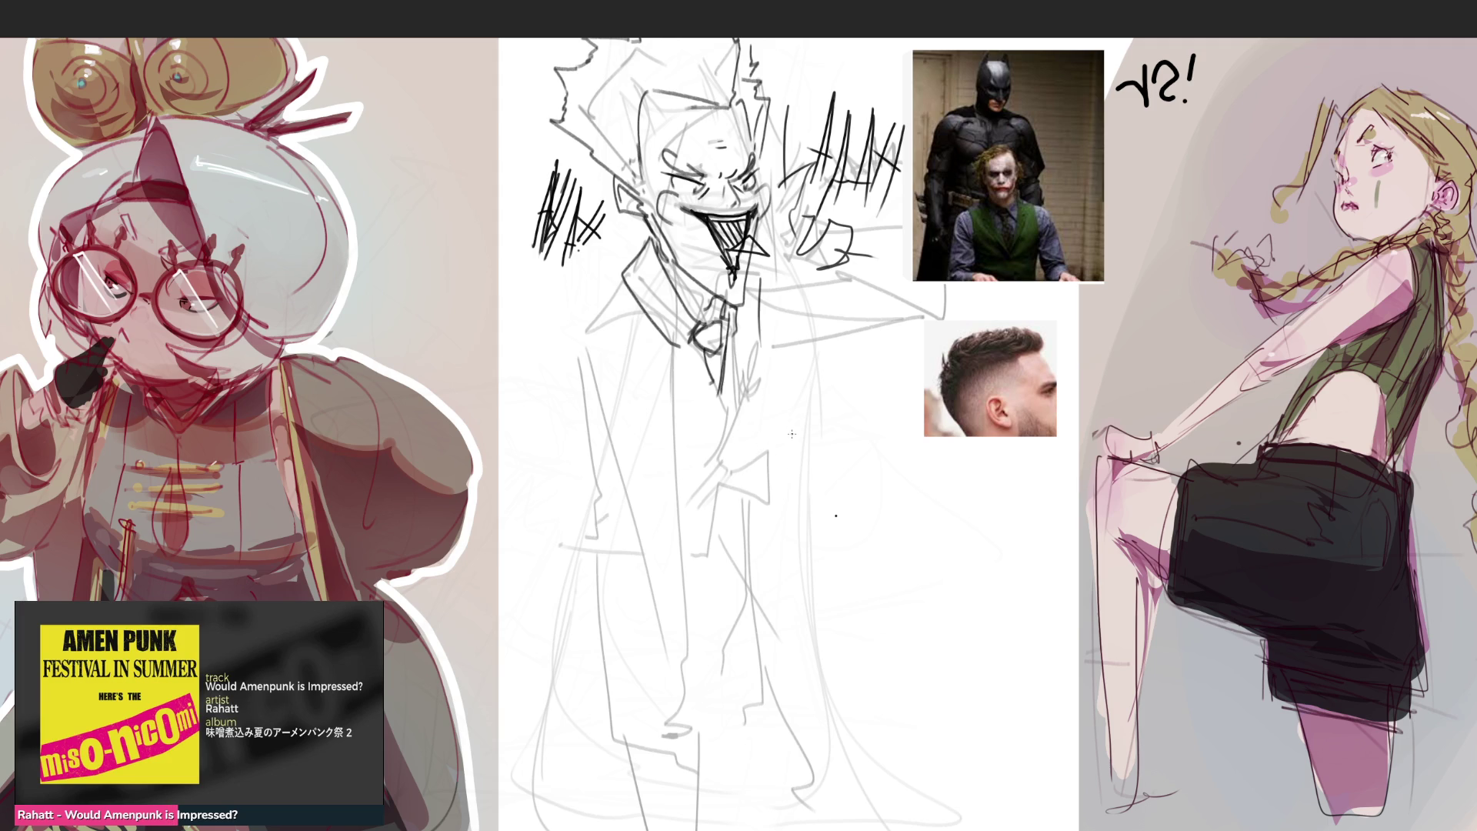
mouse_move(738, 308)
mouse_down()
mouse_move(740, 418)
mouse_move(711, 488)
mouse_move(781, 437)
mouse_move(688, 567)
mouse_up()
Ink the coat's left edge, shoulder and lapel, discarding a pocket attempt
mouse_move(625, 497)
mouse_down()
mouse_move(585, 473)
mouse_move(533, 525)
mouse_move(574, 540)
mouse_up()
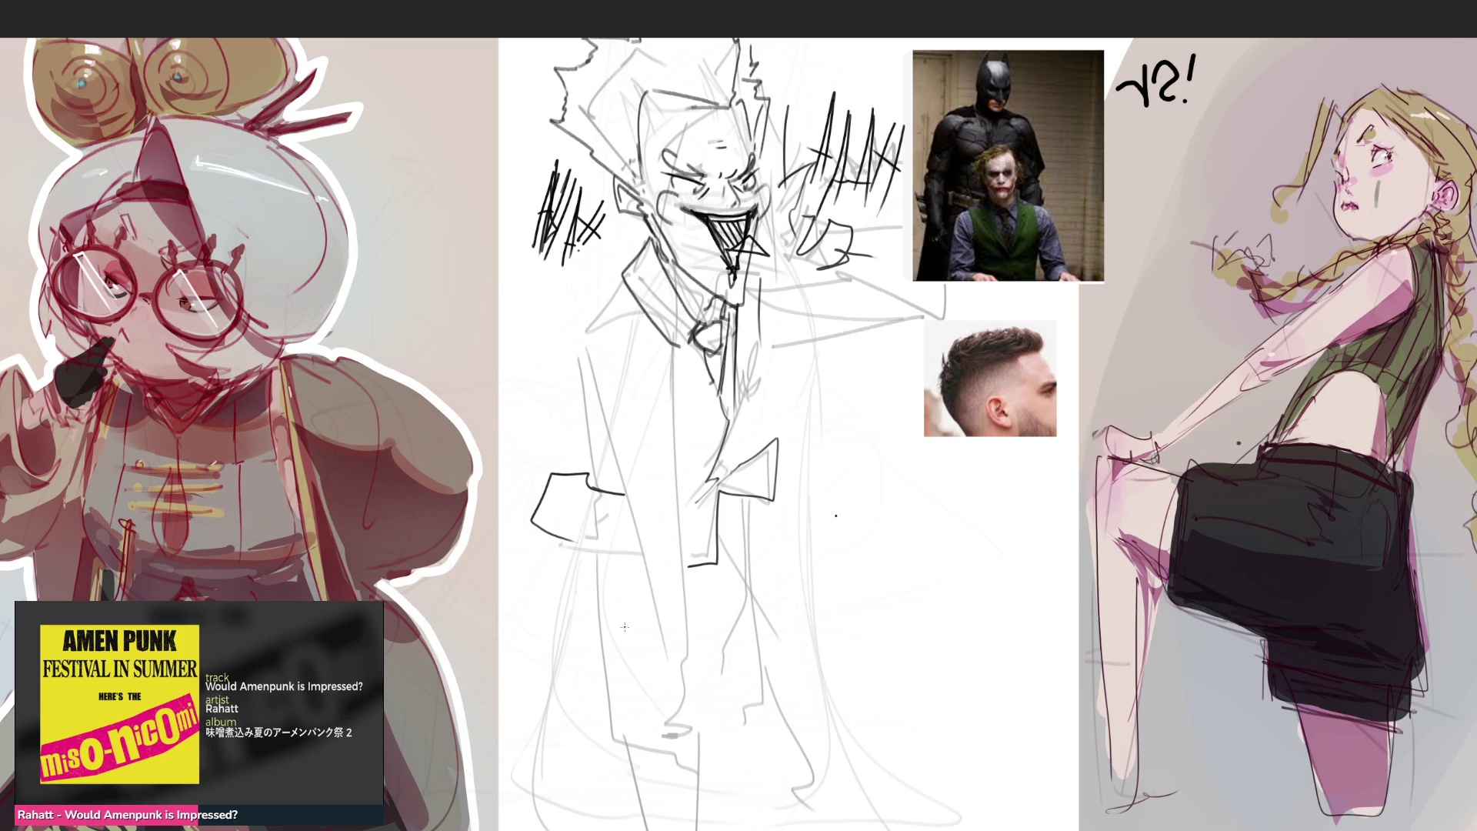
key(ctrl+z)
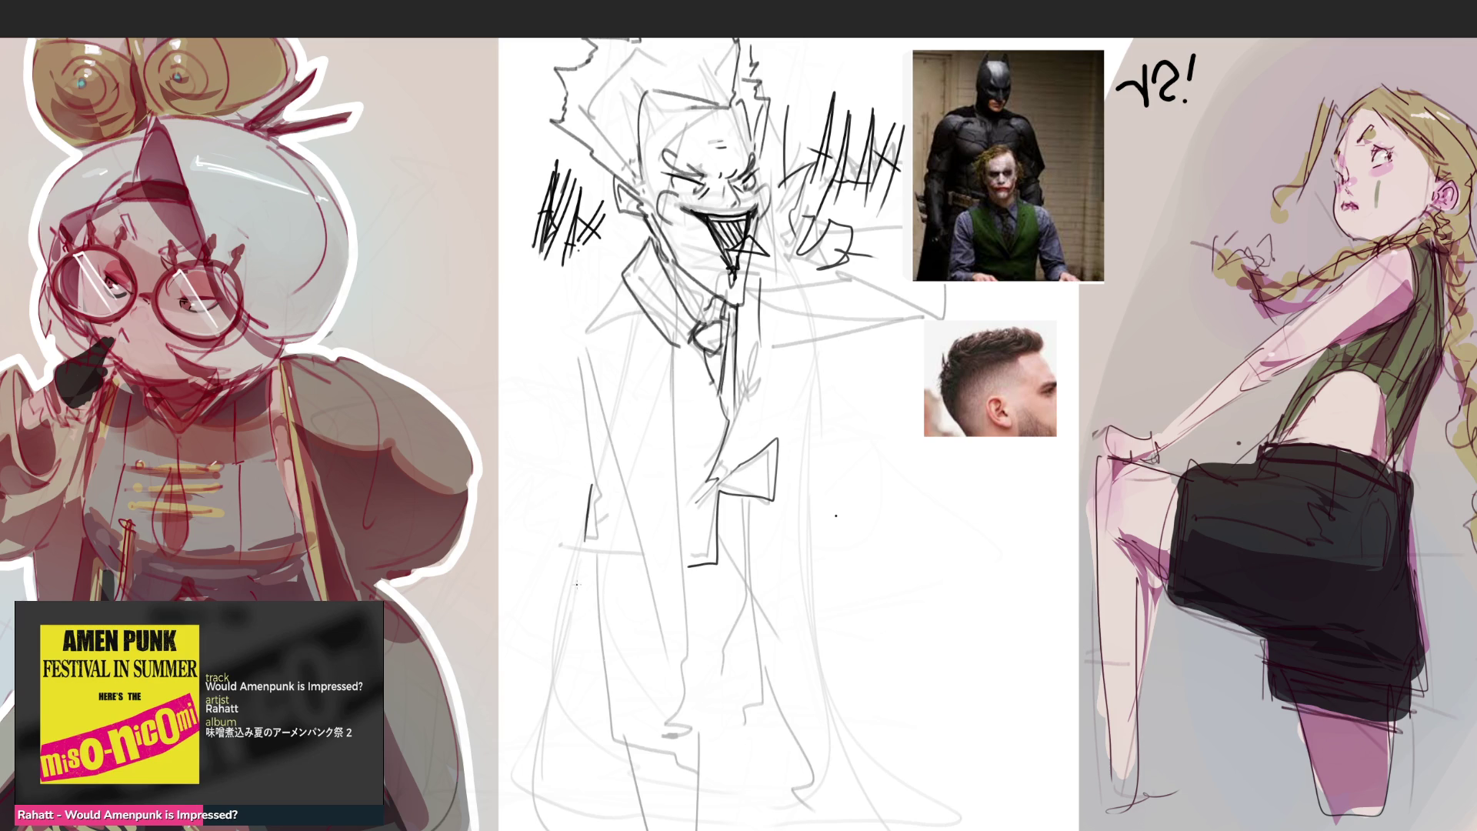
mouse_move(603, 495)
mouse_down()
mouse_move(571, 545)
mouse_move(591, 555)
mouse_up()
mouse_move(580, 333)
mouse_down()
mouse_move(601, 505)
mouse_move(641, 259)
mouse_up()
mouse_move(580, 336)
mouse_down()
mouse_move(628, 305)
mouse_move(679, 350)
mouse_up()
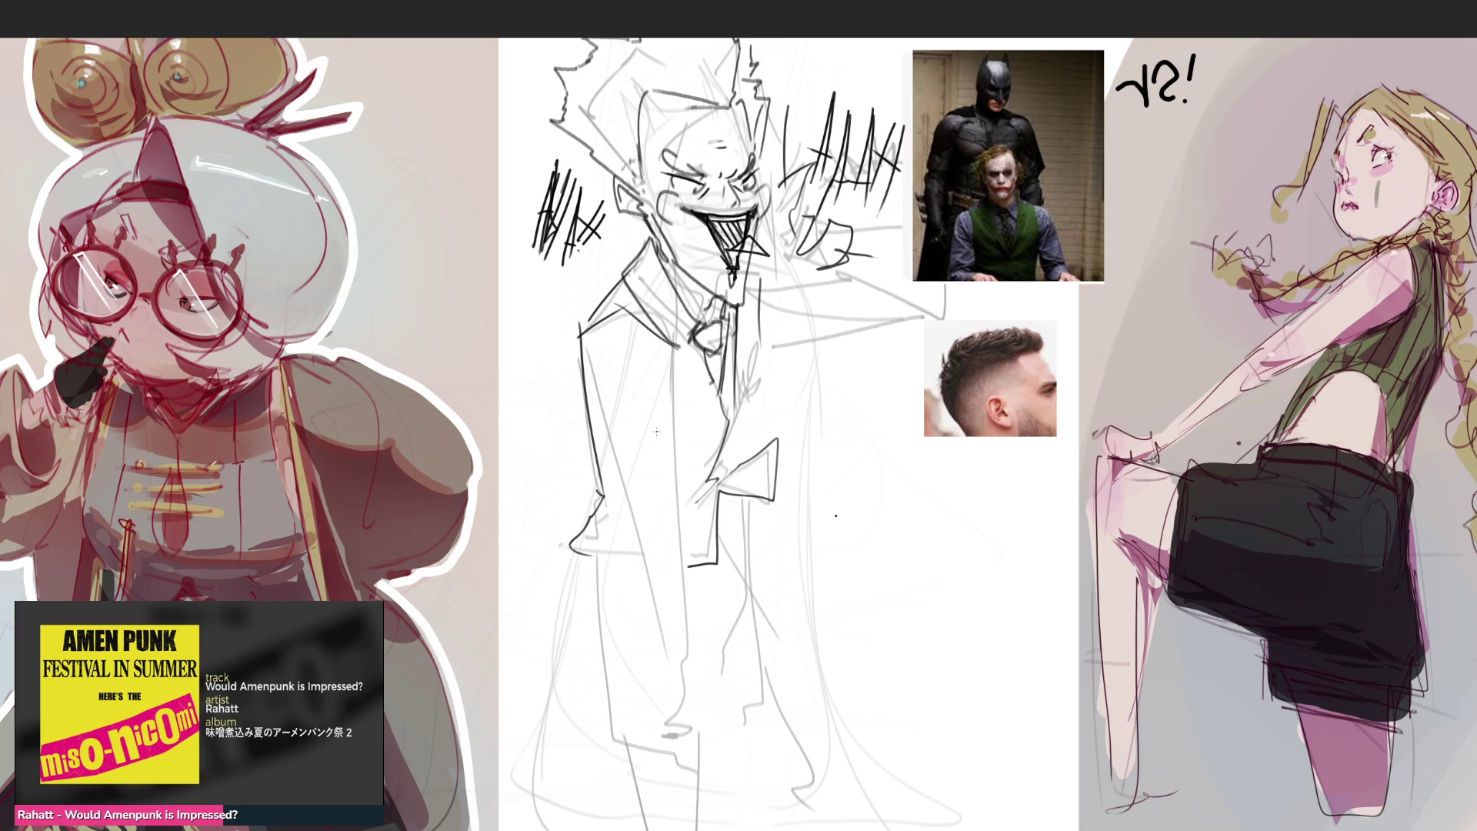
Try a fist beside the jacket, undo it, and ink the tie and jacket edge
mouse_move(542, 401)
mouse_down()
mouse_move(573, 413)
mouse_move(613, 482)
mouse_move(596, 433)
mouse_move(650, 509)
mouse_up()
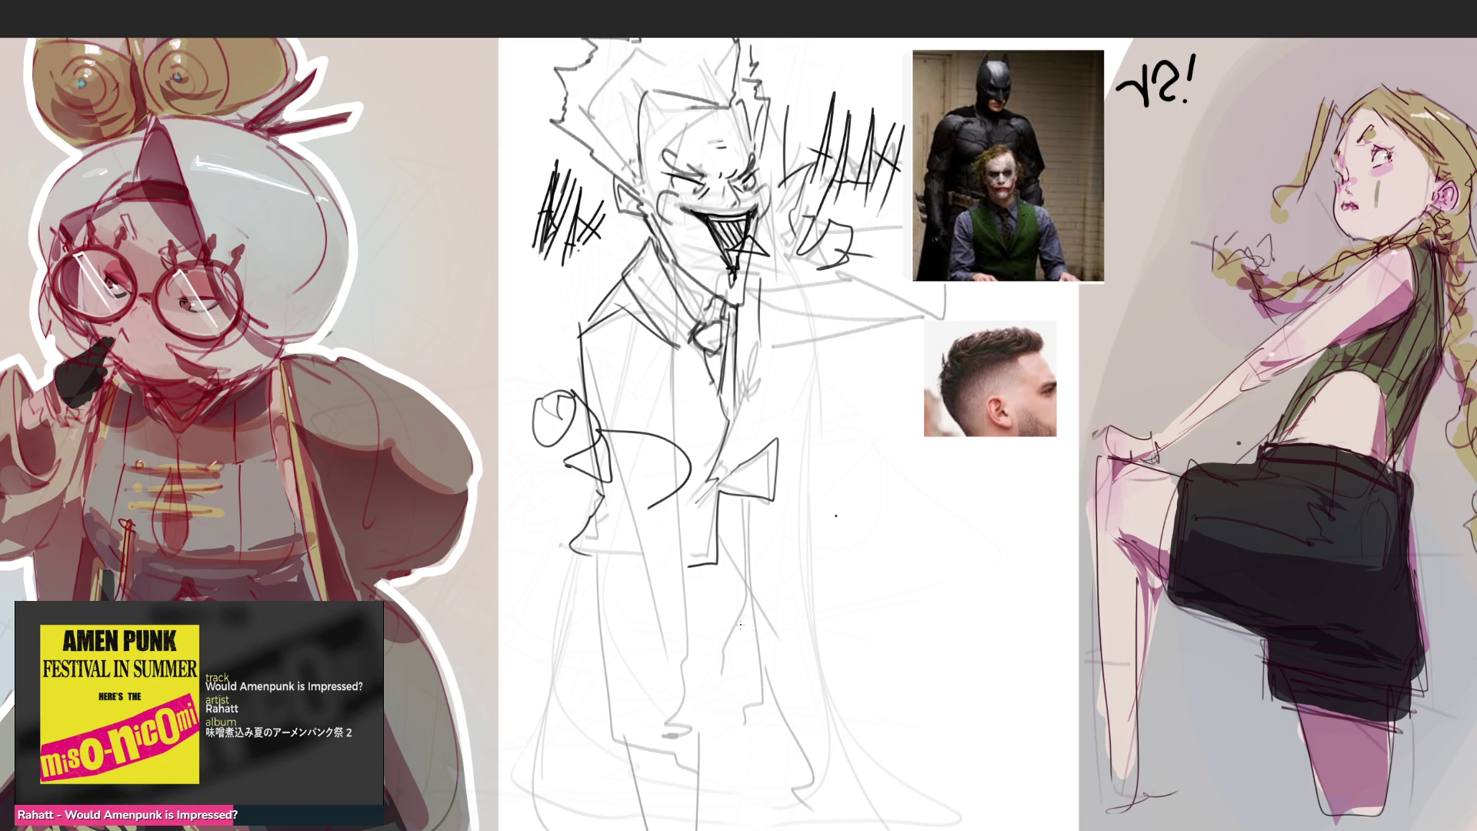
key(ctrl+z)
key(ctrl+z)
key(ctrl+z)
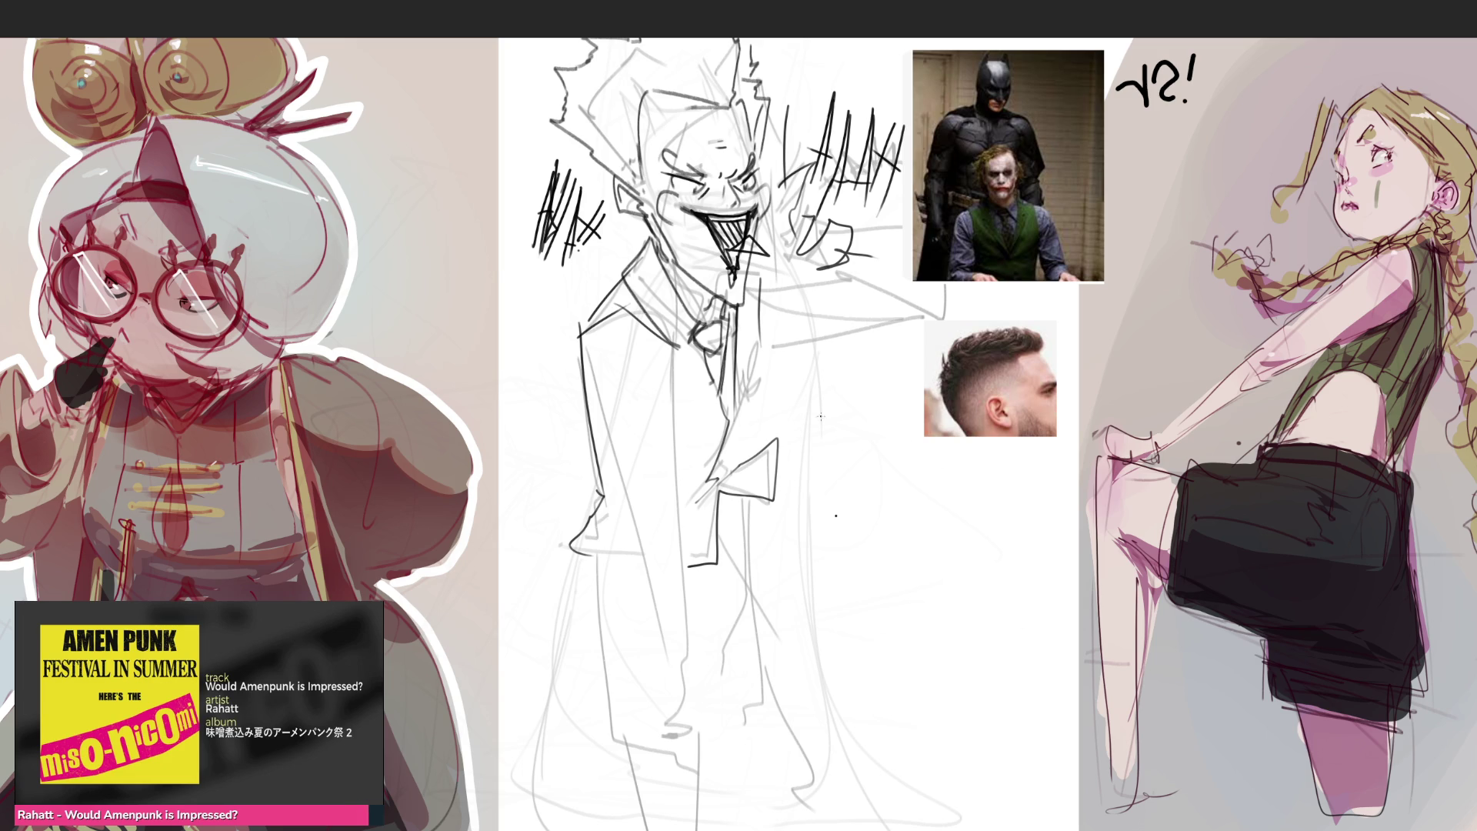
mouse_move(750, 313)
mouse_down()
mouse_move(725, 480)
mouse_move(734, 547)
mouse_up()
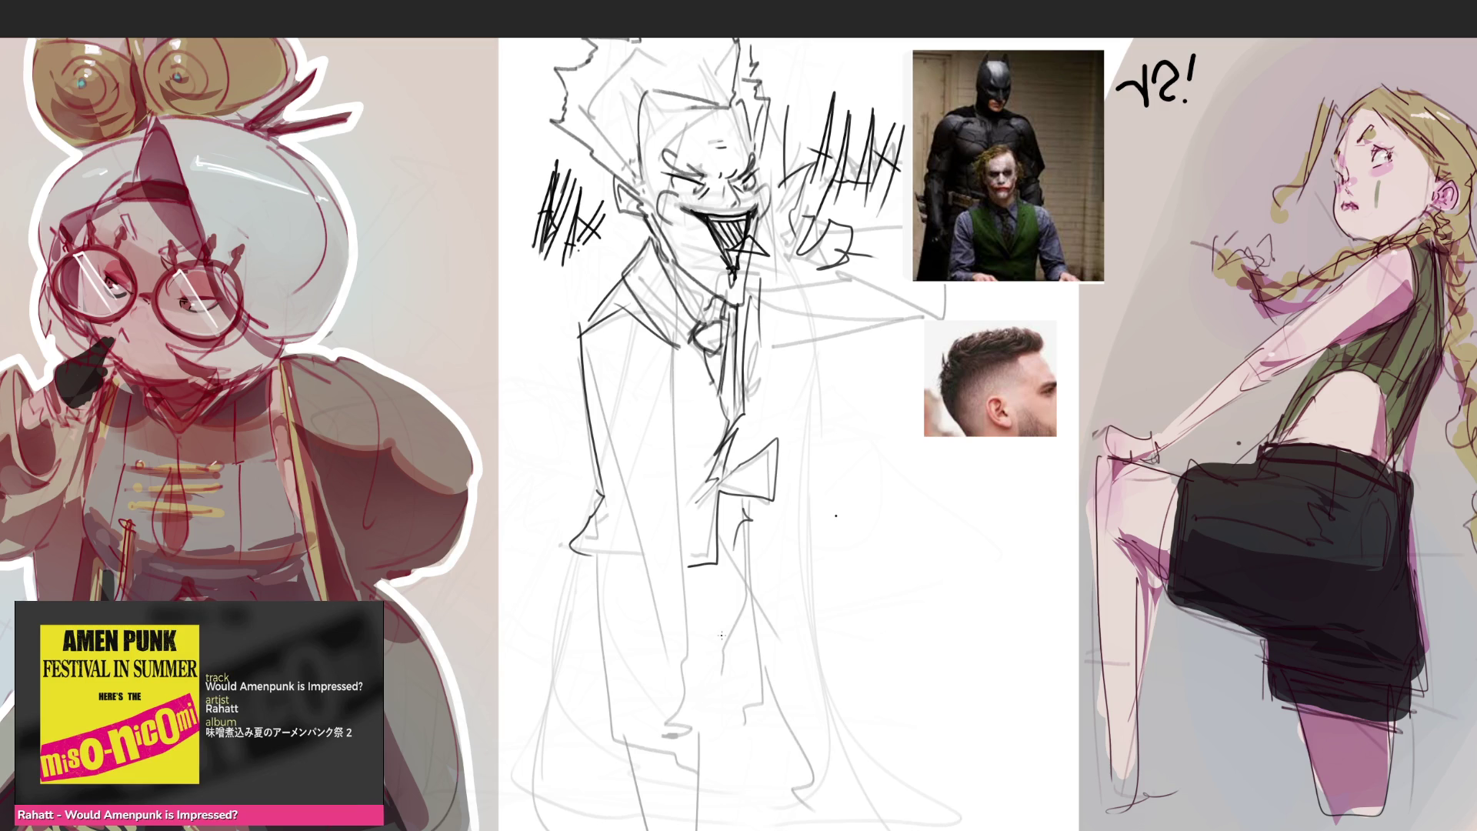
Ink the coat's left edge to the hem, the curved right coat-tail, and zigzag lower-left folds
drag(584, 554, 661, 734)
mouse_move(746, 527)
mouse_down()
mouse_move(739, 739)
mouse_move(799, 766)
mouse_up()
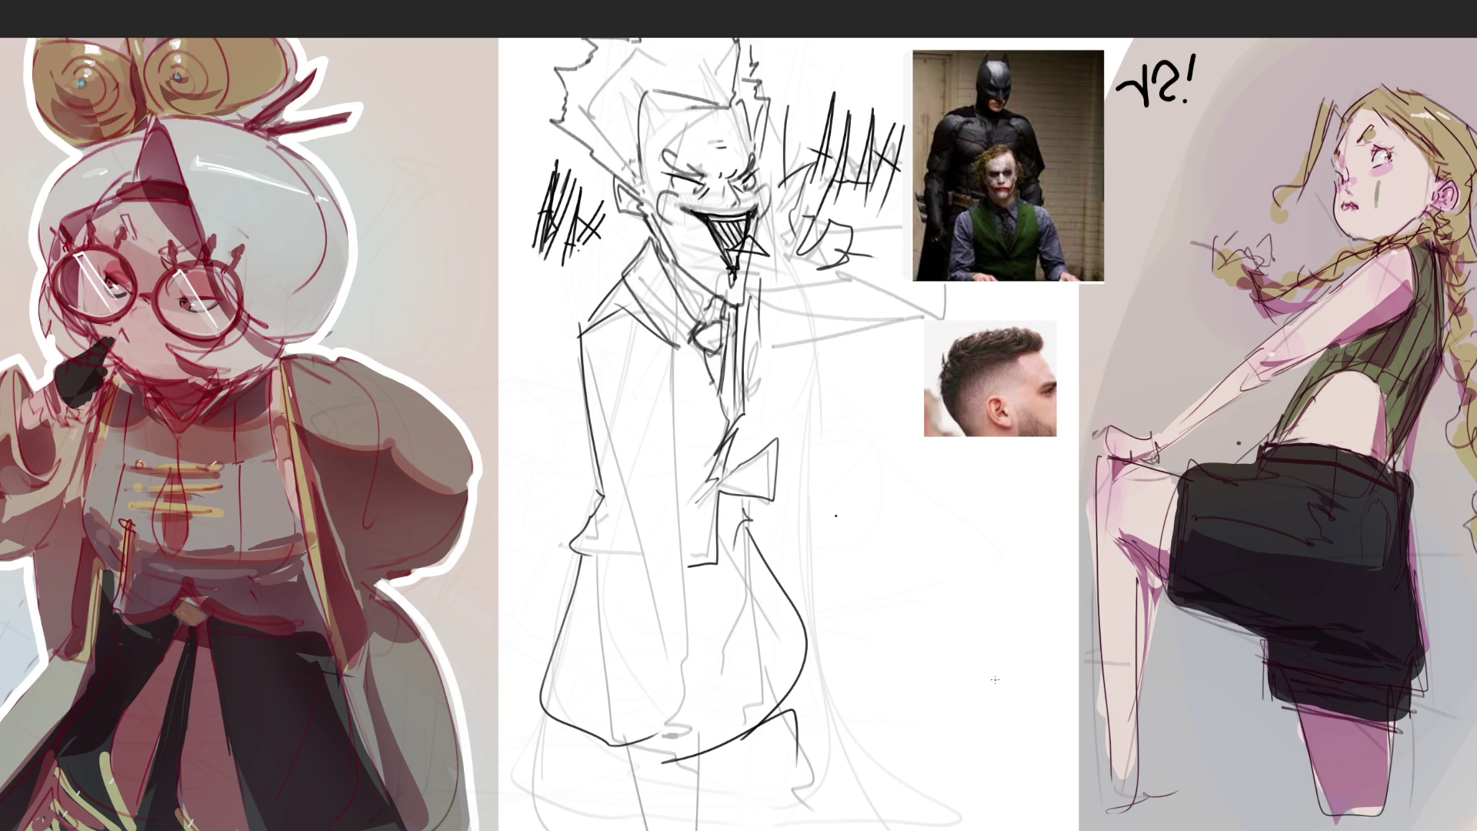
mouse_move(647, 657)
mouse_down()
mouse_move(549, 580)
mouse_move(604, 669)
mouse_move(543, 722)
mouse_move(712, 596)
mouse_move(618, 786)
mouse_move(749, 796)
mouse_up()
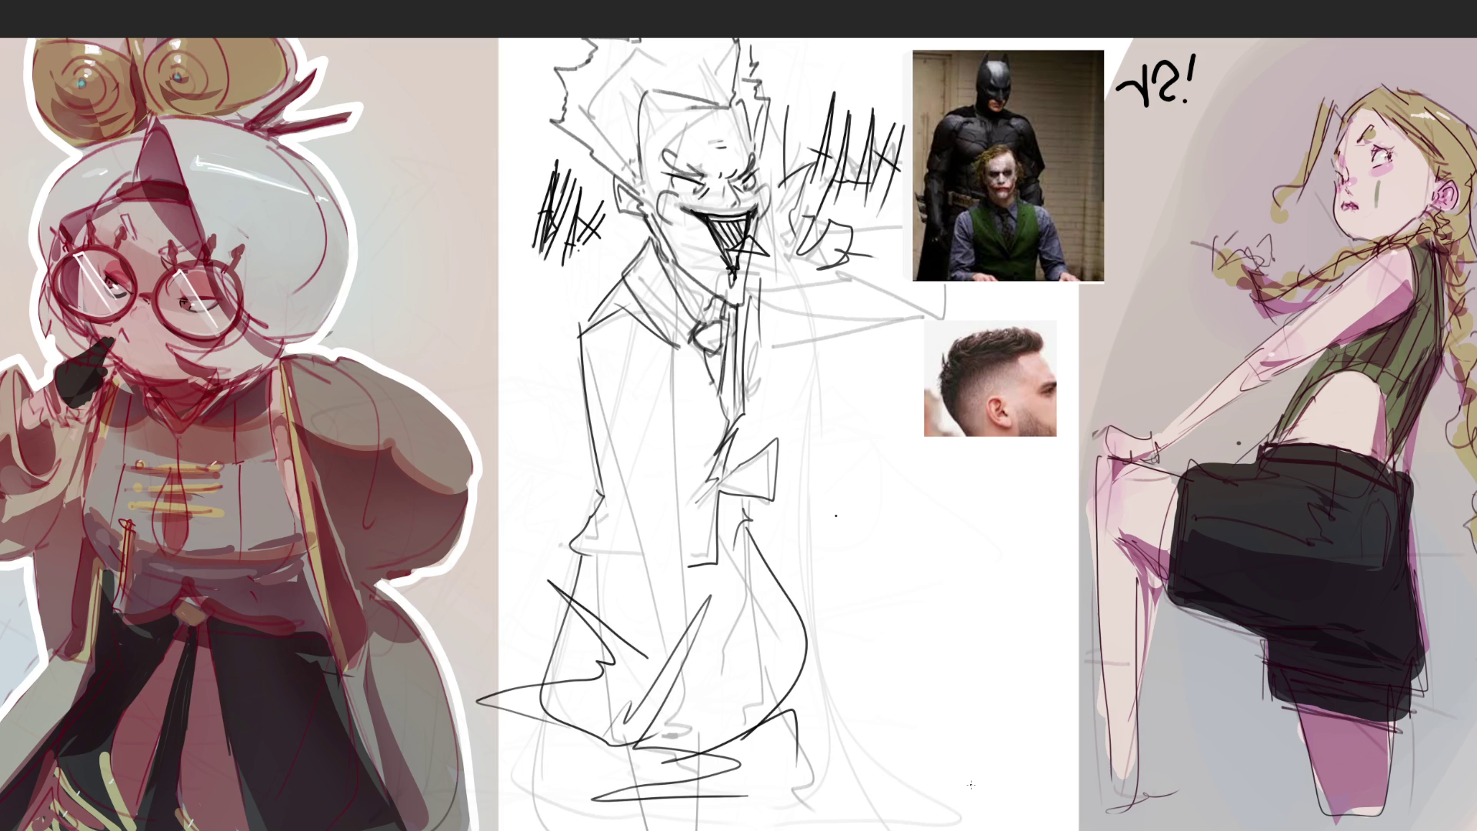